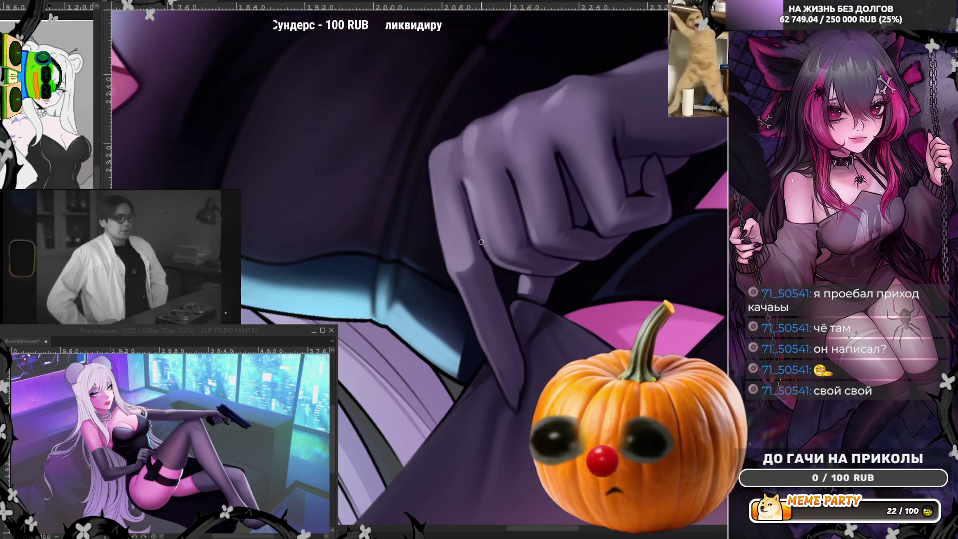
Step: Mirror the canvas to check the gloved hand and refine shading on its fingers and knuckles
{"action": "scroll", "coordinate": [515, 195], "scroll_direction": "up", "scroll_amount": 2}
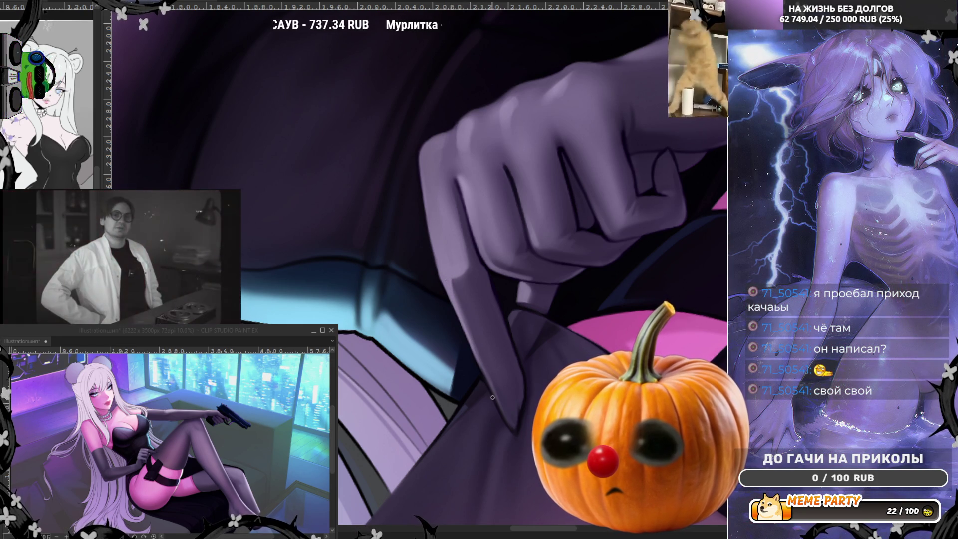
{"action": "key", "text": "h"}
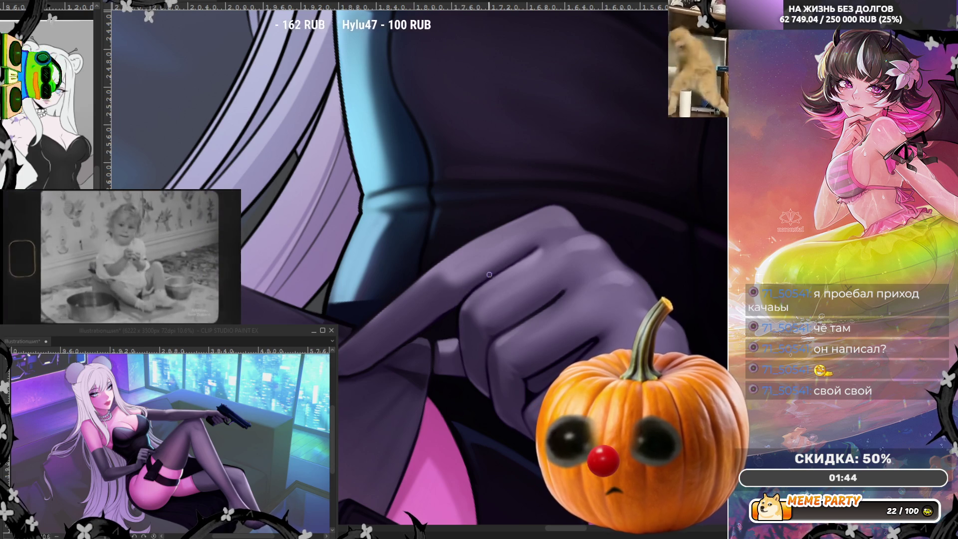
{"action": "scroll", "coordinate": [499, 266], "scroll_direction": "down", "scroll_amount": 5}
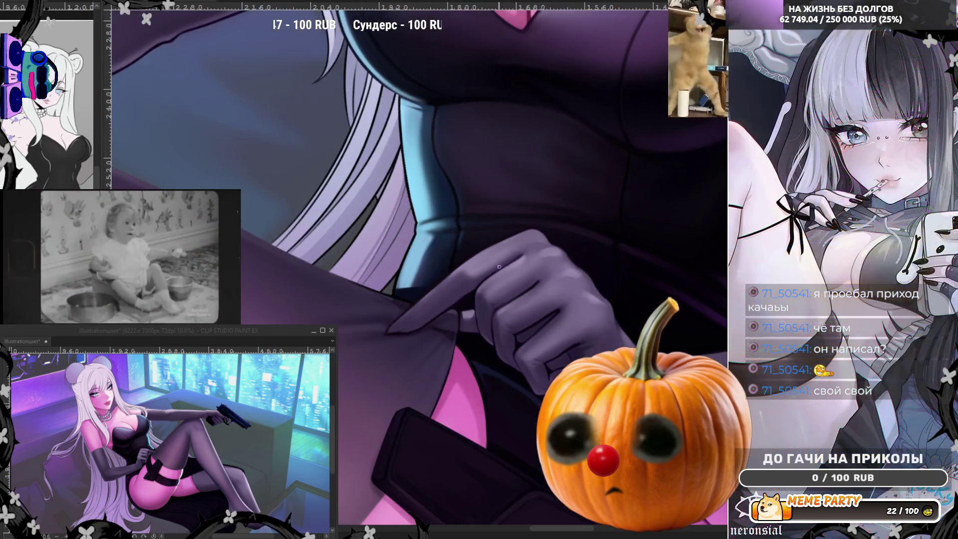
Step: Rotate the view onto the gloved forearm and fist and airbrush soft lilac shading on them
{"action": "scroll", "coordinate": [499, 267], "scroll_direction": "down", "scroll_amount": 3}
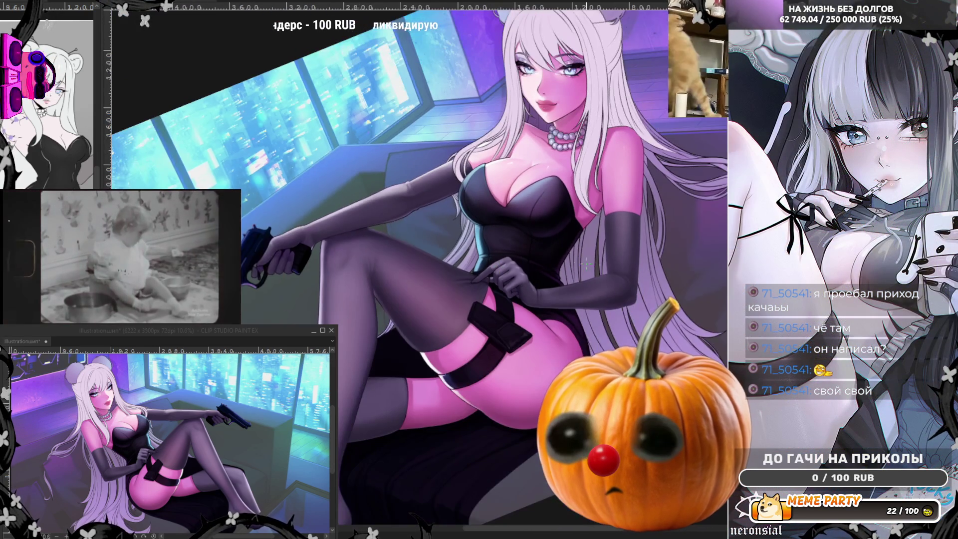
{"action": "scroll", "coordinate": [594, 291], "scroll_direction": "up", "scroll_amount": 6}
{"action": "scroll", "coordinate": [594, 291], "scroll_direction": "up", "scroll_amount": 2}
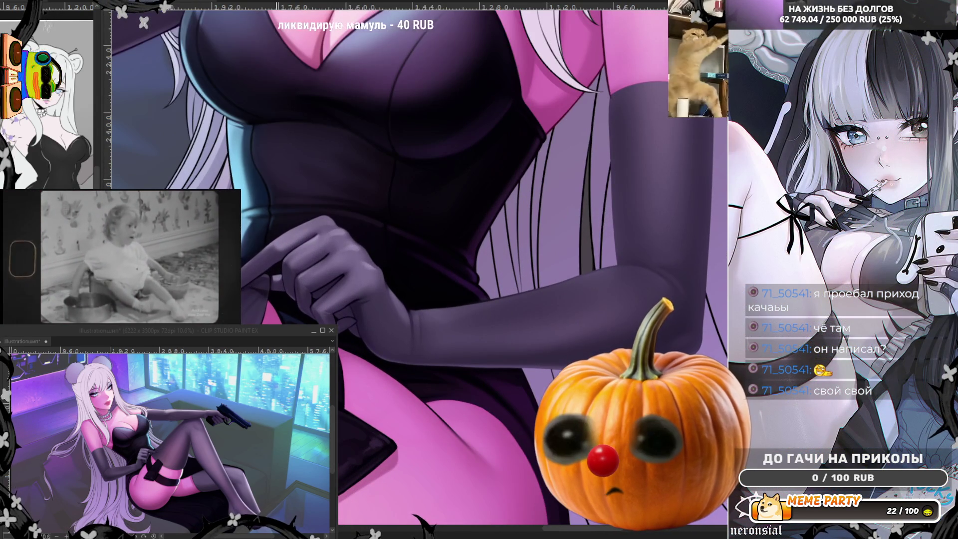
{"action": "left_click_drag", "start_coordinate": [503, 279], "coordinate": [498, 289]}
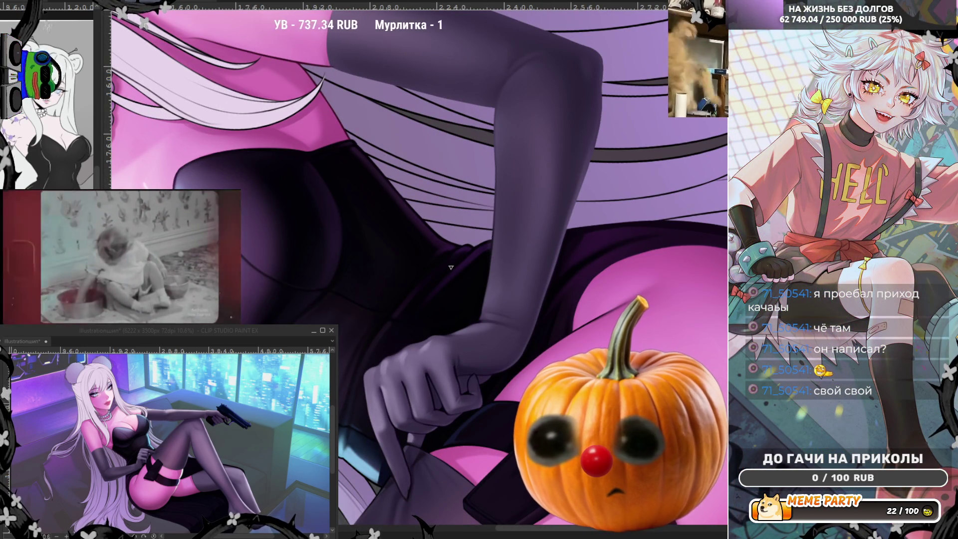
{"action": "scroll", "coordinate": [377, 334], "scroll_direction": "down", "scroll_amount": 2}
{"action": "scroll", "coordinate": [377, 334], "scroll_direction": "up", "scroll_amount": 3}
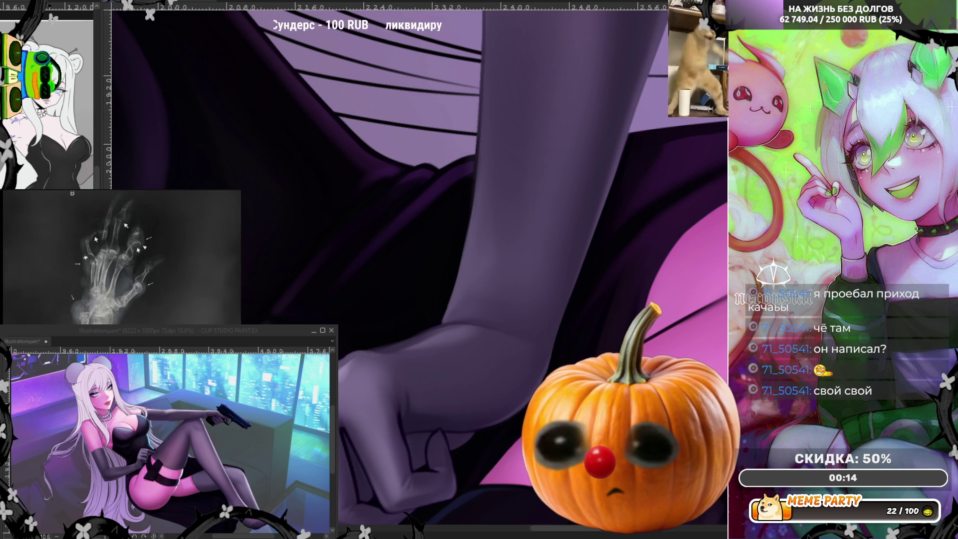
{"action": "left_click_drag", "start_coordinate": [439, 280], "coordinate": [439, 286]}
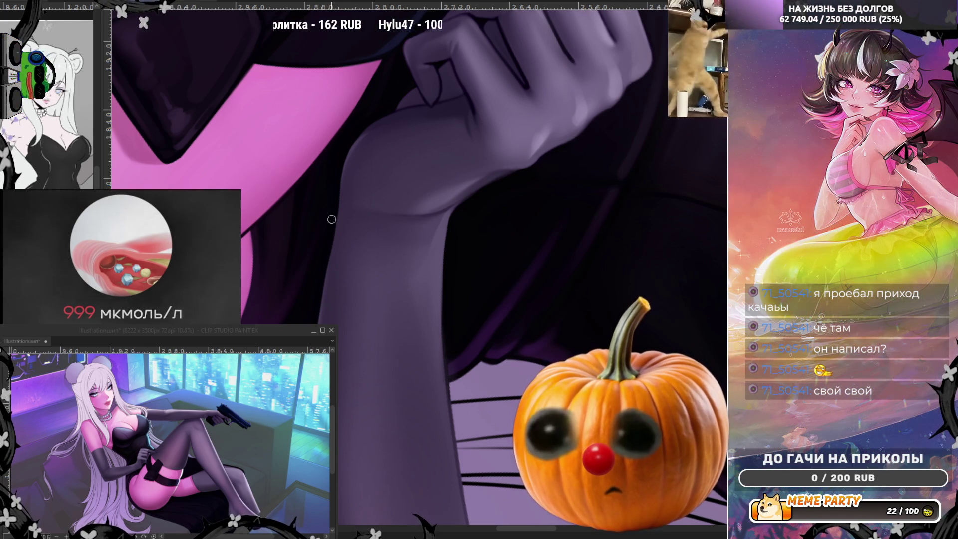
Step: Zoom out to review the reclining figure with the newly shaded wrist and fist
{"action": "key", "text": "ctrl+minus"}
{"action": "key", "text": "ctrl+minus"}
{"action": "scroll", "coordinate": [452, 261], "scroll_direction": "down", "scroll_amount": 3}
{"action": "scroll", "coordinate": [534, 212], "scroll_direction": "down", "scroll_amount": 1}
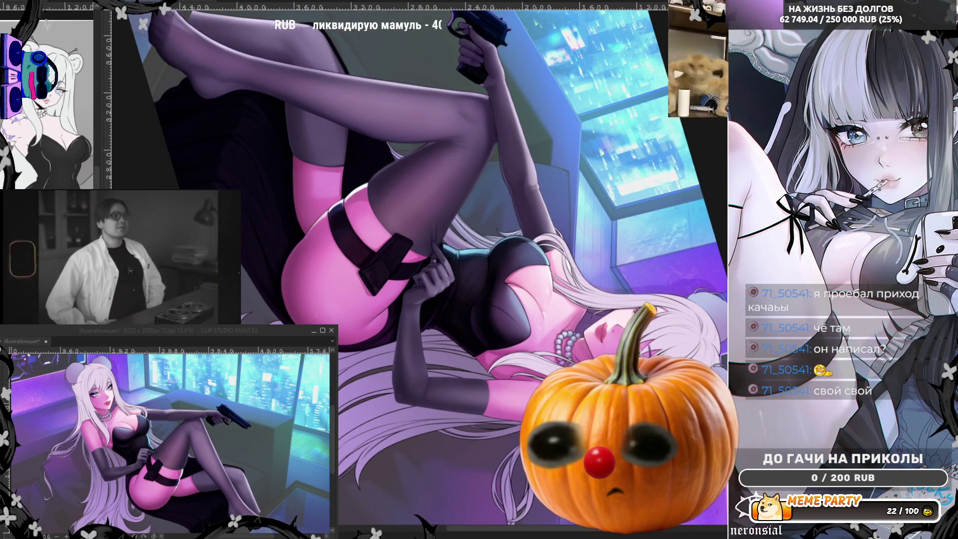
Step: Reset the canvas rotation and shade the gloved hand pinching the corset
{"action": "key", "text": "ctrl+0"}
{"action": "scroll", "coordinate": [516, 245], "scroll_direction": "down", "scroll_amount": 1}
{"action": "scroll", "coordinate": [516, 244], "scroll_direction": "up", "scroll_amount": 2}
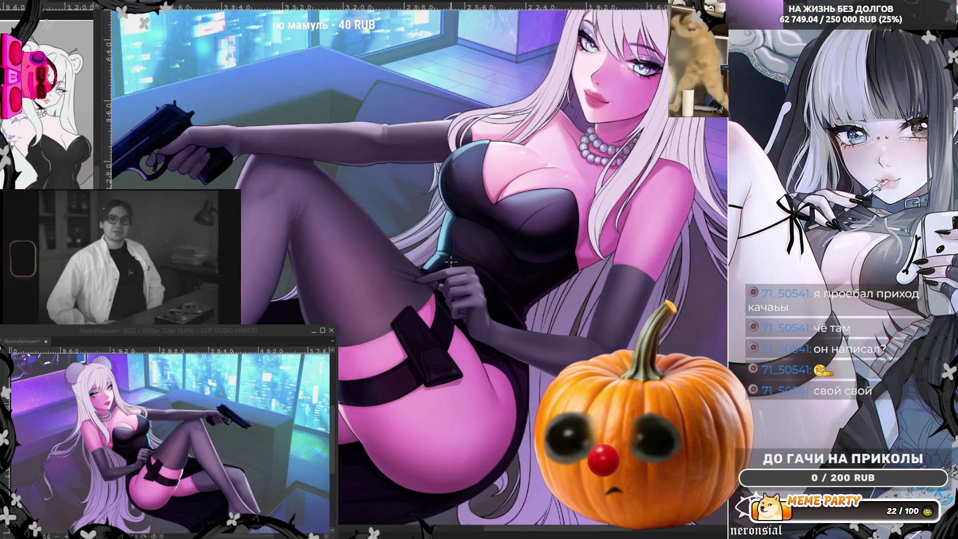
{"action": "scroll", "coordinate": [431, 265], "scroll_direction": "up", "scroll_amount": 2}
{"action": "scroll", "coordinate": [431, 265], "scroll_direction": "up", "scroll_amount": 3}
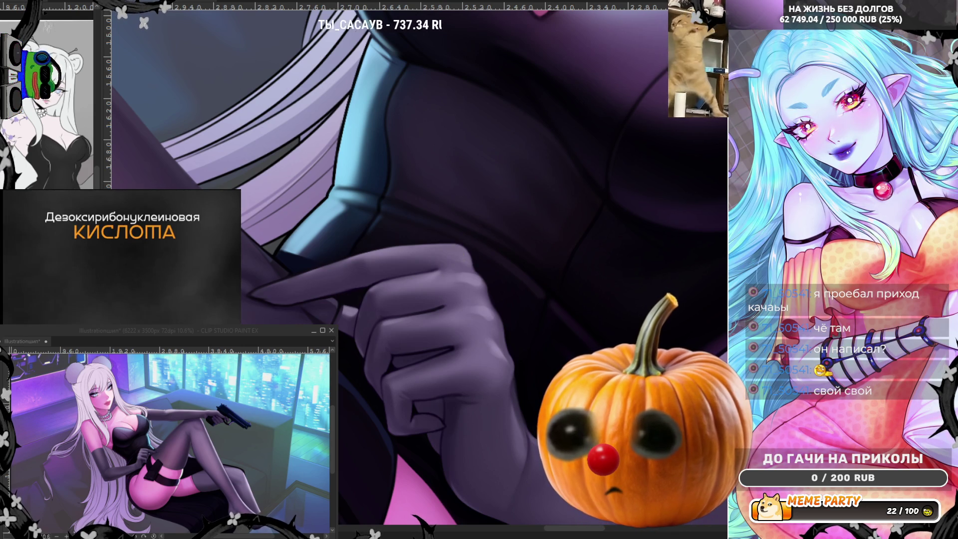
{"action": "scroll", "coordinate": [705, 284], "scroll_direction": "down", "scroll_amount": 1}
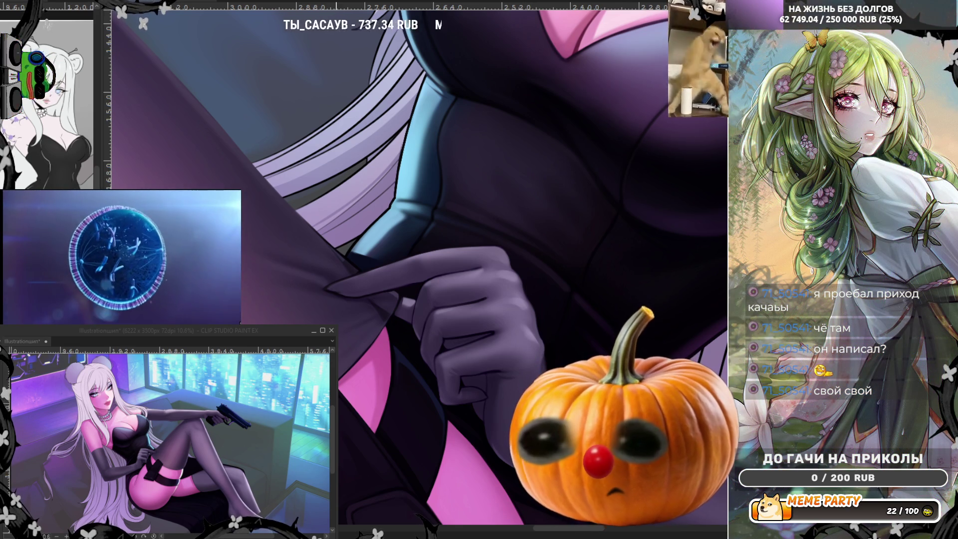
{"action": "scroll", "coordinate": [539, 258], "scroll_direction": "down", "scroll_amount": 3}
{"action": "scroll", "coordinate": [538, 258], "scroll_direction": "down", "scroll_amount": 2}
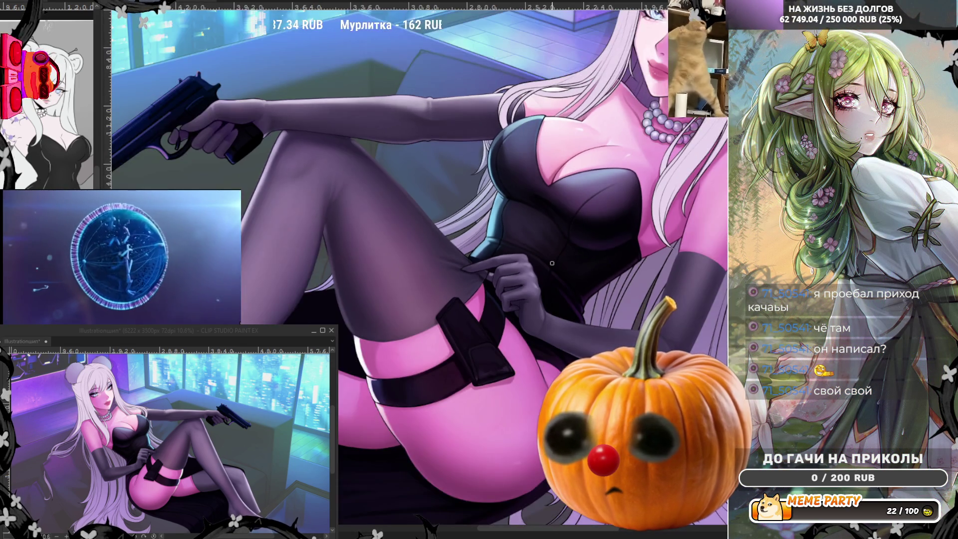
{"action": "scroll", "coordinate": [419, 269], "scroll_direction": "up", "scroll_amount": 4}
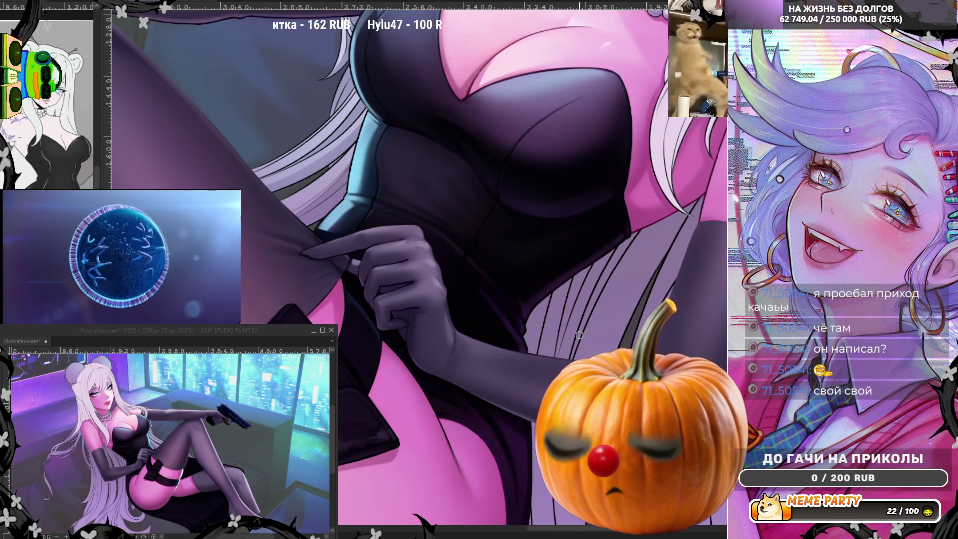
Step: Flip the canvas vertically and soften the wrist and knuckle shading on the fist
{"action": "key", "text": "ctrl+shift+h"}
{"action": "scroll", "coordinate": [426, 214], "scroll_direction": "up", "scroll_amount": 2}
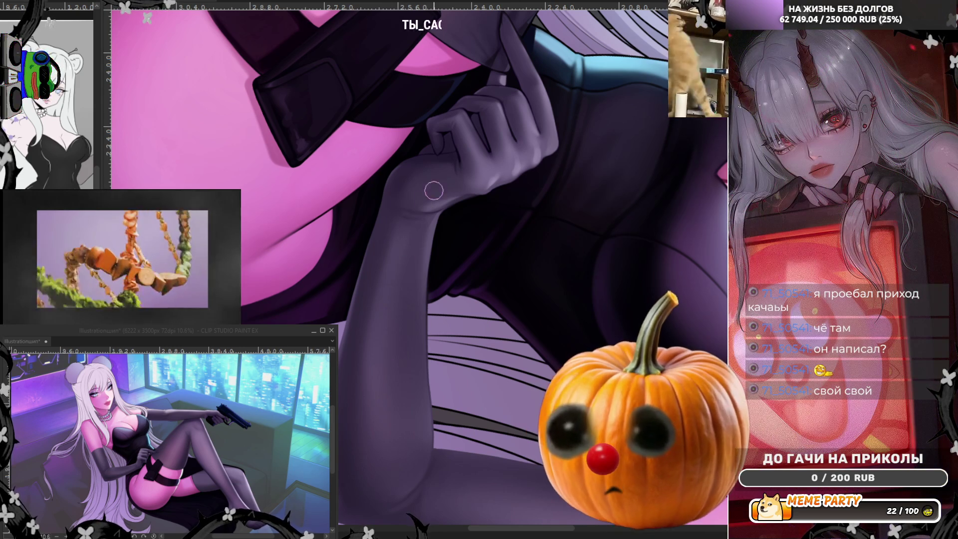
{"action": "scroll", "coordinate": [464, 161], "scroll_direction": "down", "scroll_amount": 5}
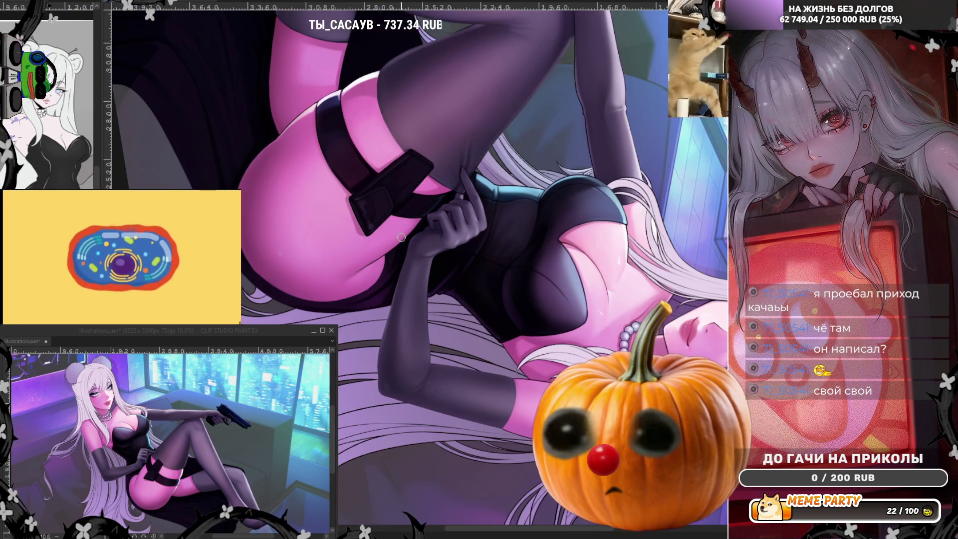
Step: Rotate the view onto the stockinged legs and shade them with soft highlights along shins and thighs
{"action": "key", "text": "ctrl+0"}
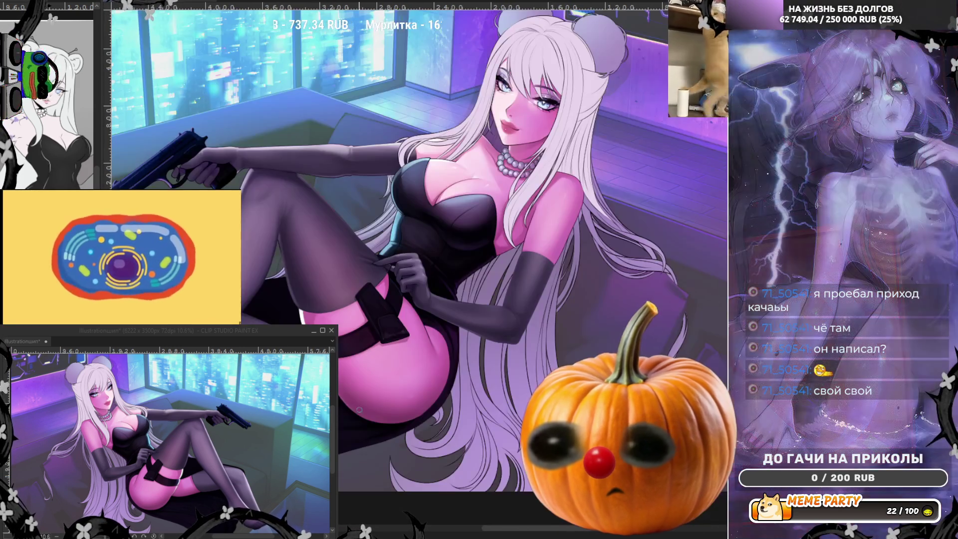
{"action": "scroll", "coordinate": [394, 260], "scroll_direction": "down", "scroll_amount": 2}
{"action": "scroll", "coordinate": [394, 259], "scroll_direction": "up", "scroll_amount": 5}
{"action": "scroll", "coordinate": [449, 297], "scroll_direction": "up", "scroll_amount": 2}
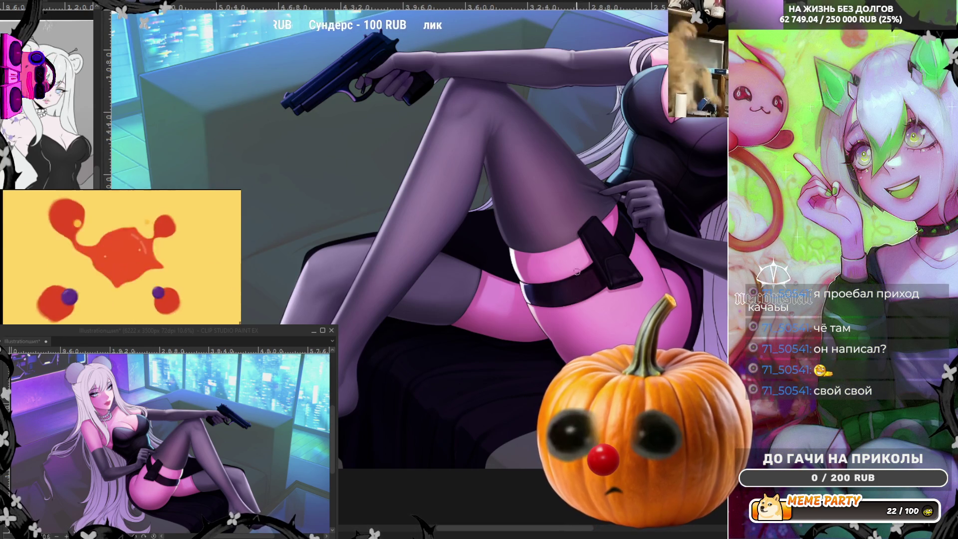
{"action": "left_click_drag", "start_coordinate": [449, 299], "coordinate": [464, 406]}
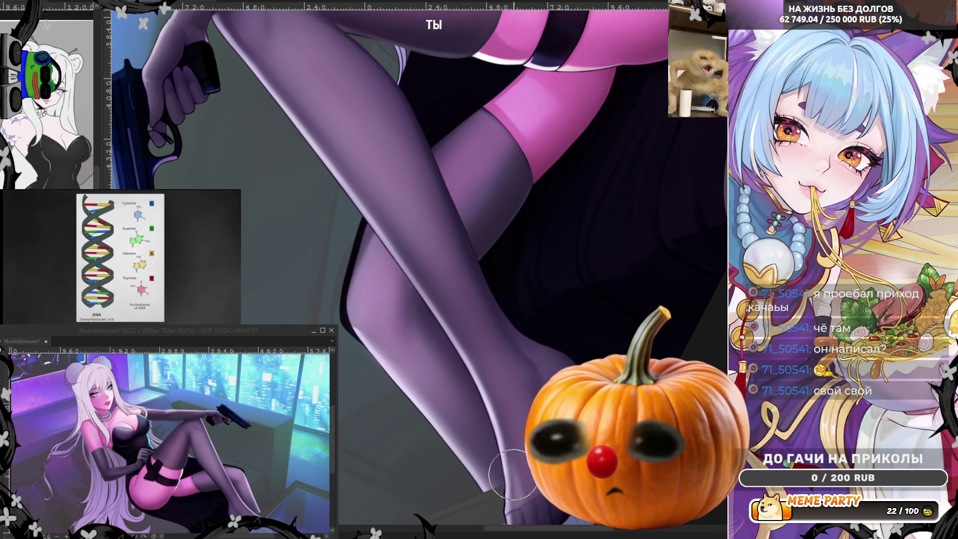
{"action": "key", "text": "ctrl+minus"}
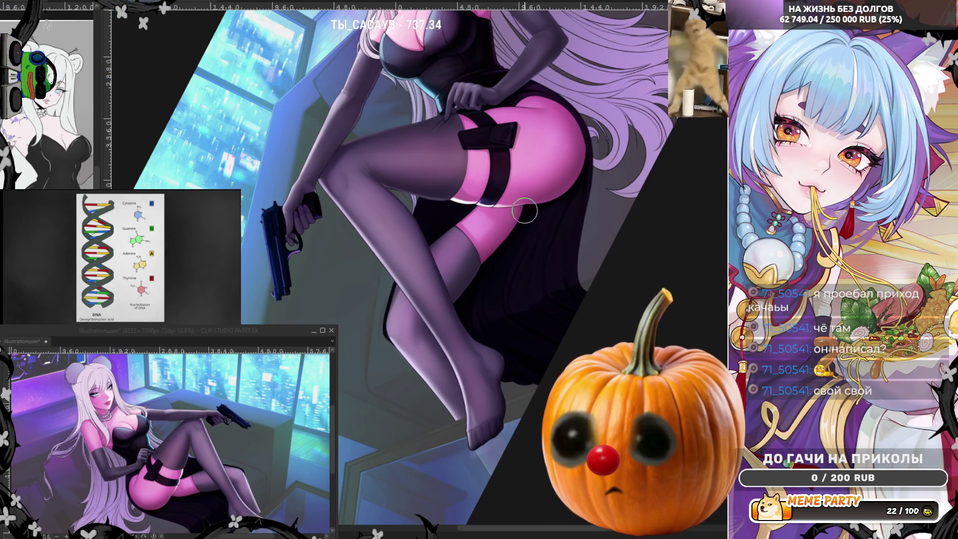
{"action": "scroll", "coordinate": [549, 207], "scroll_direction": "up", "scroll_amount": 2}
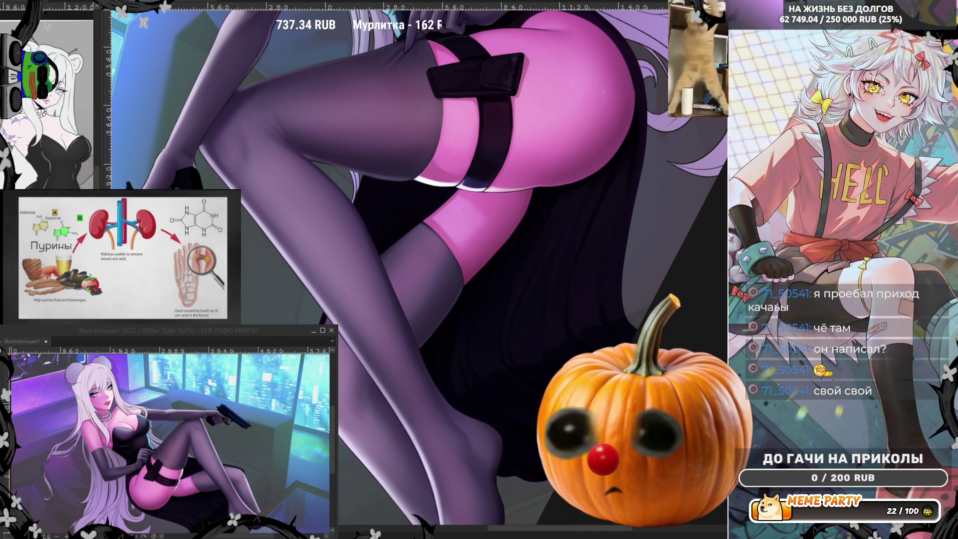
{"action": "key", "text": "h"}
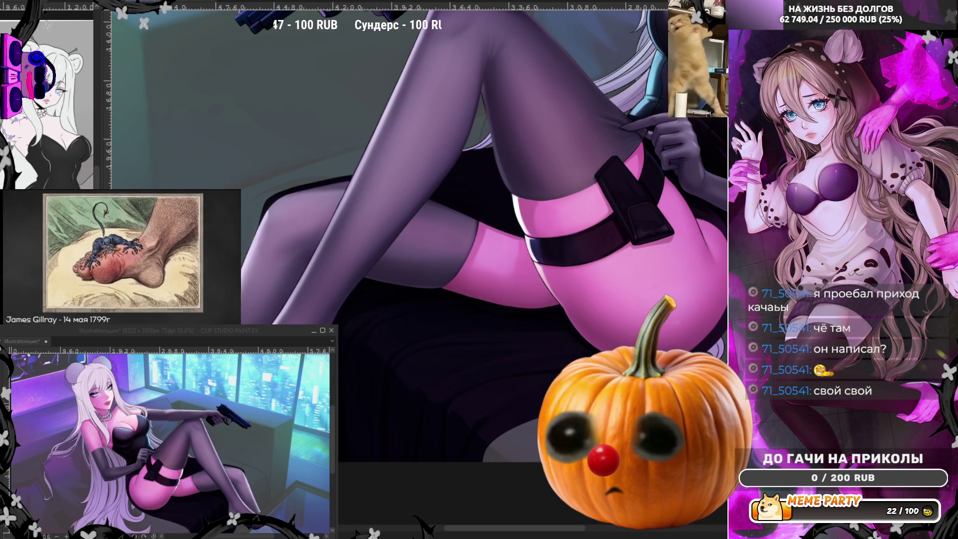
{"action": "scroll", "coordinate": [556, 295], "scroll_direction": "up", "scroll_amount": 3}
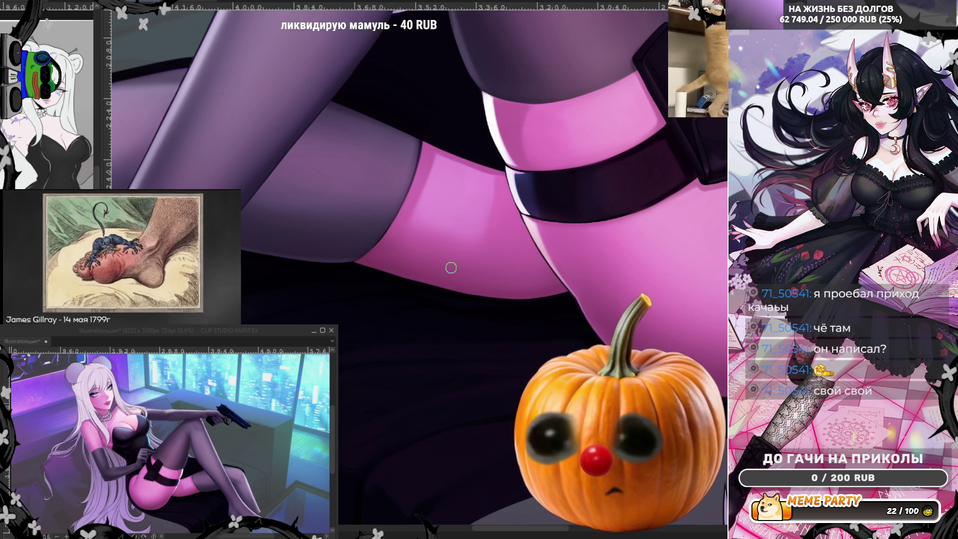
{"action": "key", "text": "bracketright"}
{"action": "key", "text": "bracketright"}
{"action": "key", "text": "bracketright"}
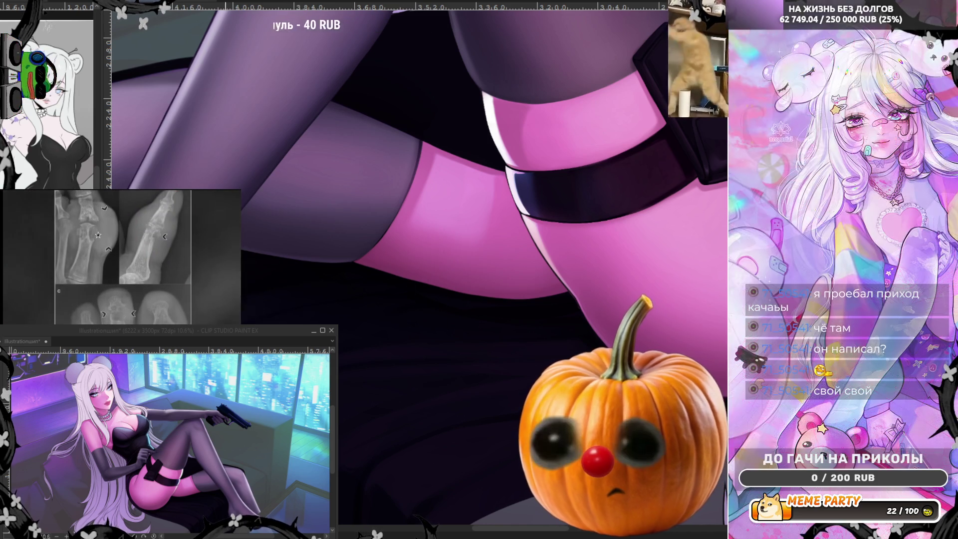
{"action": "key", "text": "bracketleft"}
{"action": "key", "text": "bracketleft"}
{"action": "key", "text": "bracketleft"}
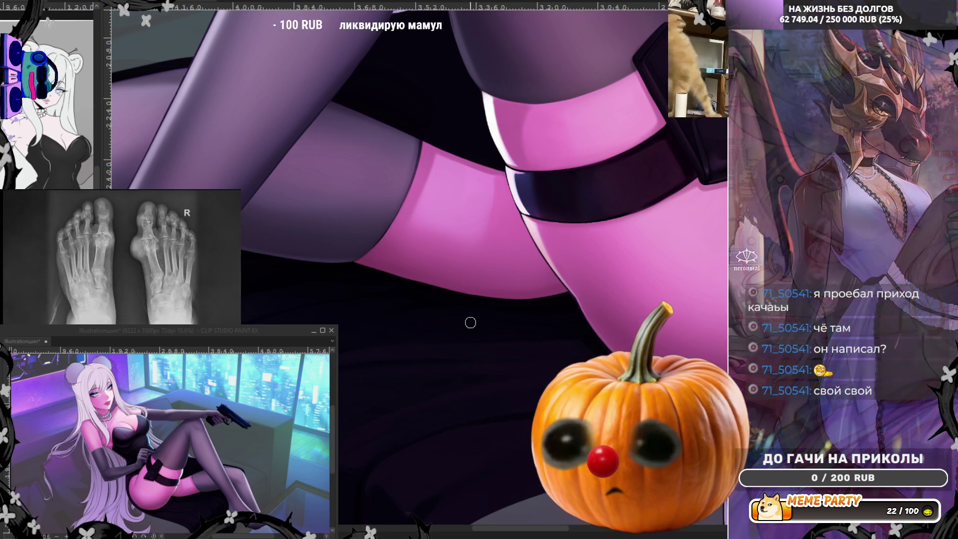
{"action": "key", "text": "h"}
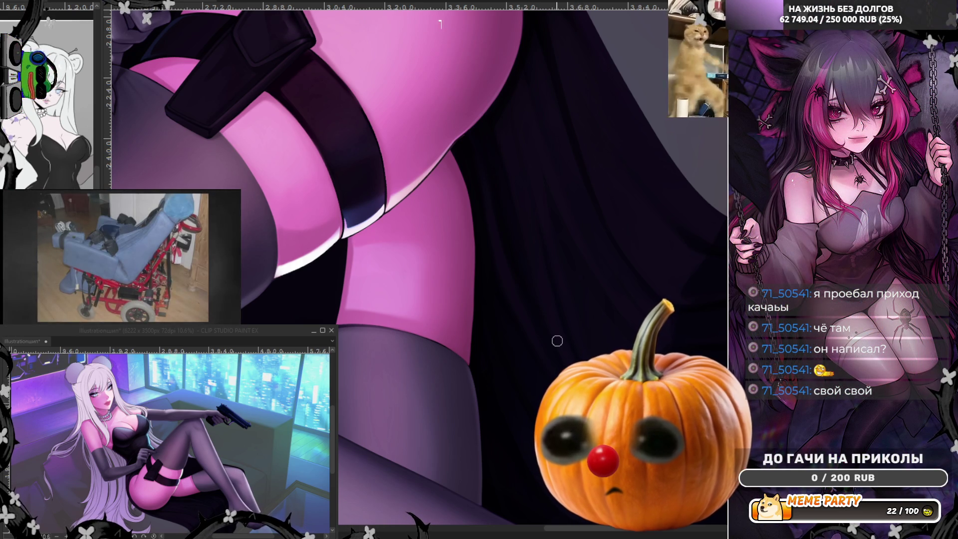
{"action": "scroll", "coordinate": [554, 312], "scroll_direction": "up", "scroll_amount": 2}
{"action": "scroll", "coordinate": [496, 154], "scroll_direction": "up", "scroll_amount": 2}
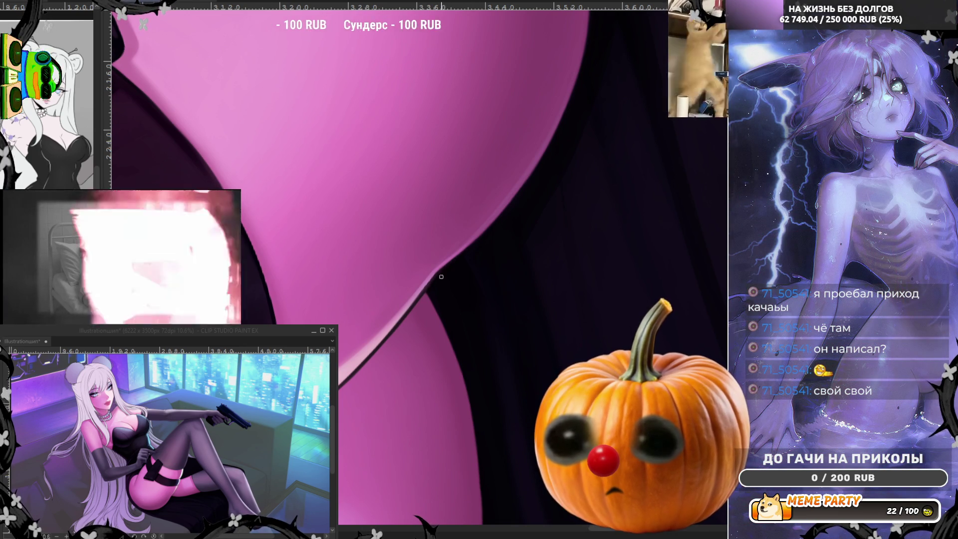
{"action": "scroll", "coordinate": [500, 211], "scroll_direction": "down", "scroll_amount": 2}
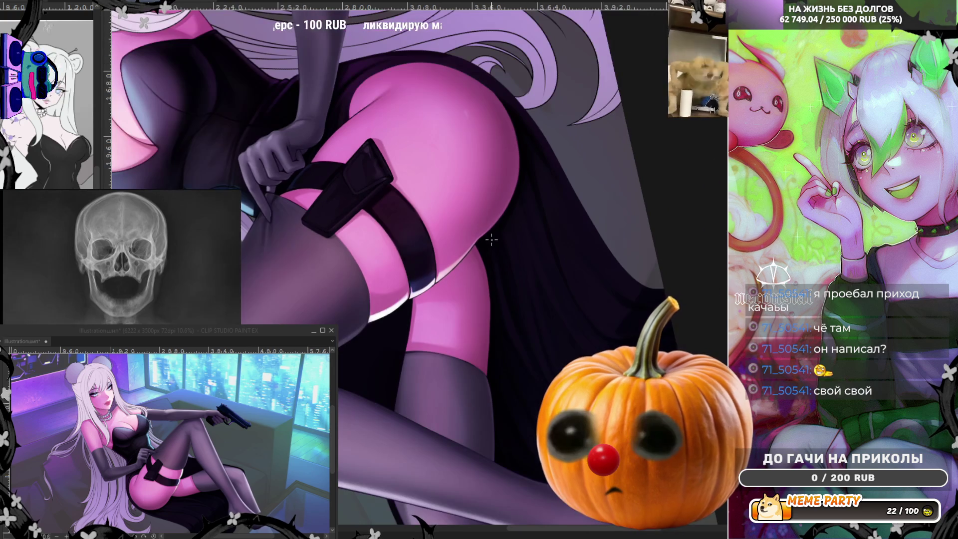
Step: Zoom out and flip the canvas horizontally to view the whole illustration mirrored
{"action": "scroll", "coordinate": [491, 240], "scroll_direction": "down", "scroll_amount": 3}
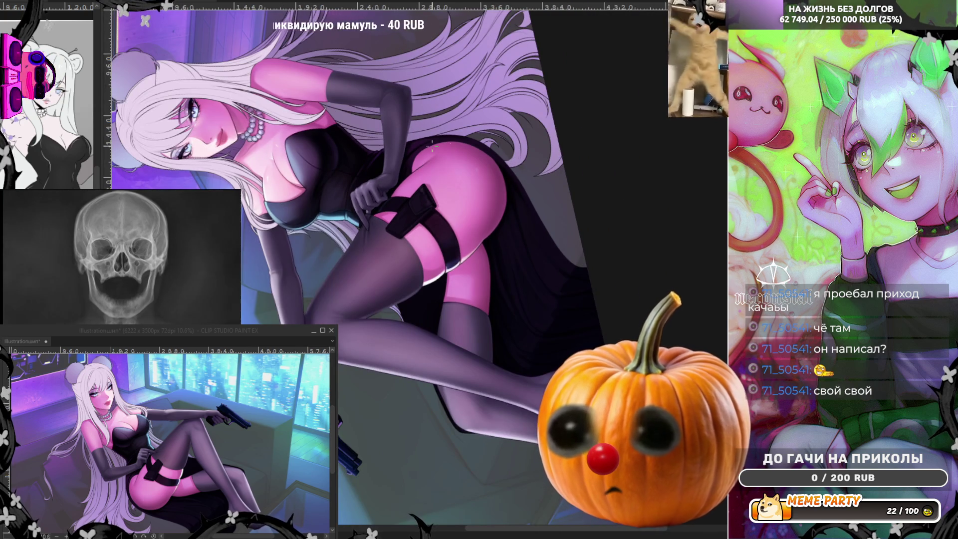
{"action": "scroll", "coordinate": [451, 148], "scroll_direction": "up", "scroll_amount": 1}
{"action": "scroll", "coordinate": [439, 146], "scroll_direction": "up", "scroll_amount": 2}
{"action": "scroll", "coordinate": [436, 146], "scroll_direction": "up", "scroll_amount": 3}
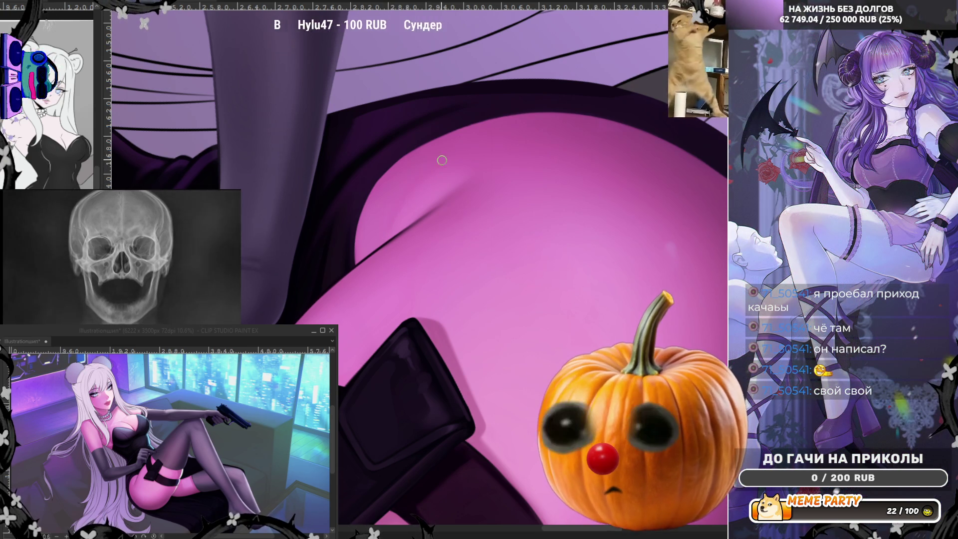
{"action": "key", "text": "h"}
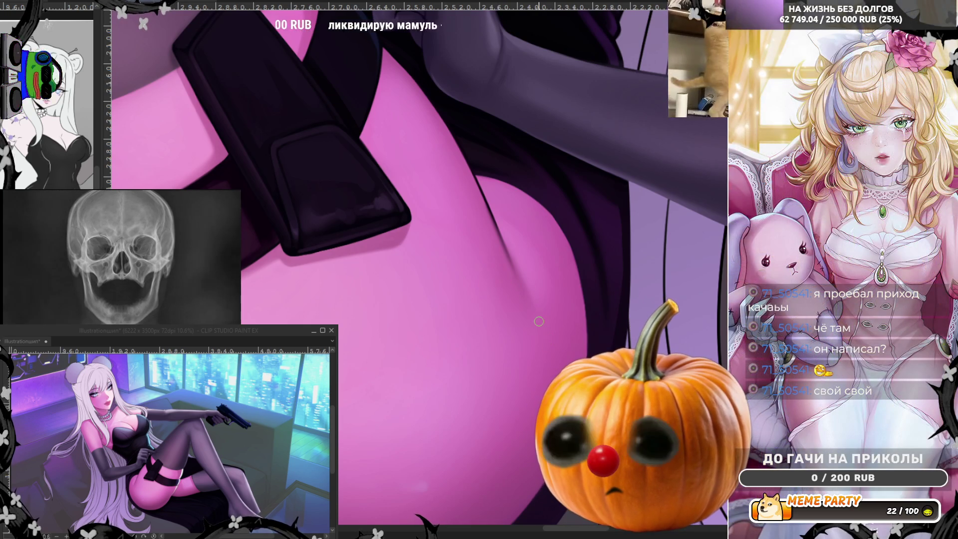
{"action": "scroll", "coordinate": [497, 273], "scroll_direction": "down", "scroll_amount": 5}
{"action": "scroll", "coordinate": [547, 272], "scroll_direction": "down", "scroll_amount": 3}
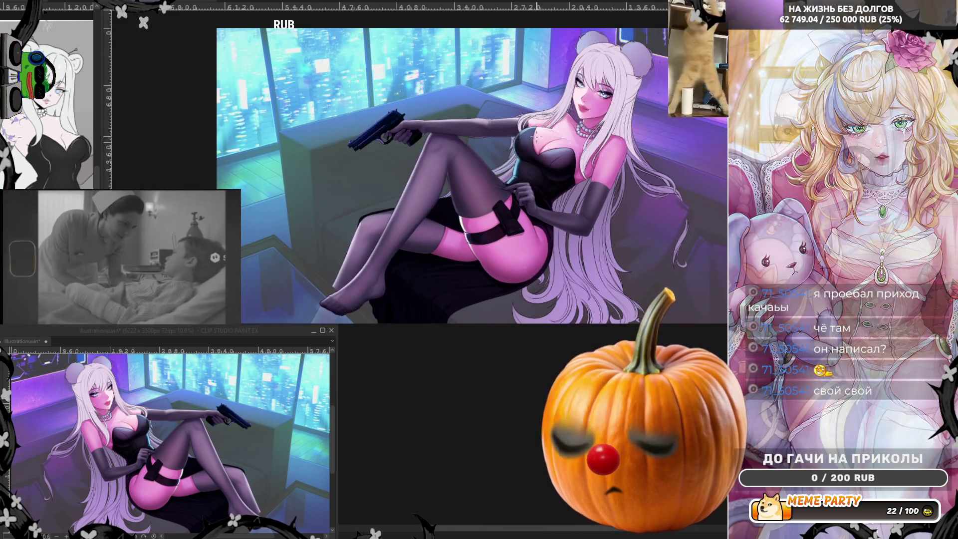
{"action": "scroll", "coordinate": [547, 271], "scroll_direction": "up", "scroll_amount": 2}
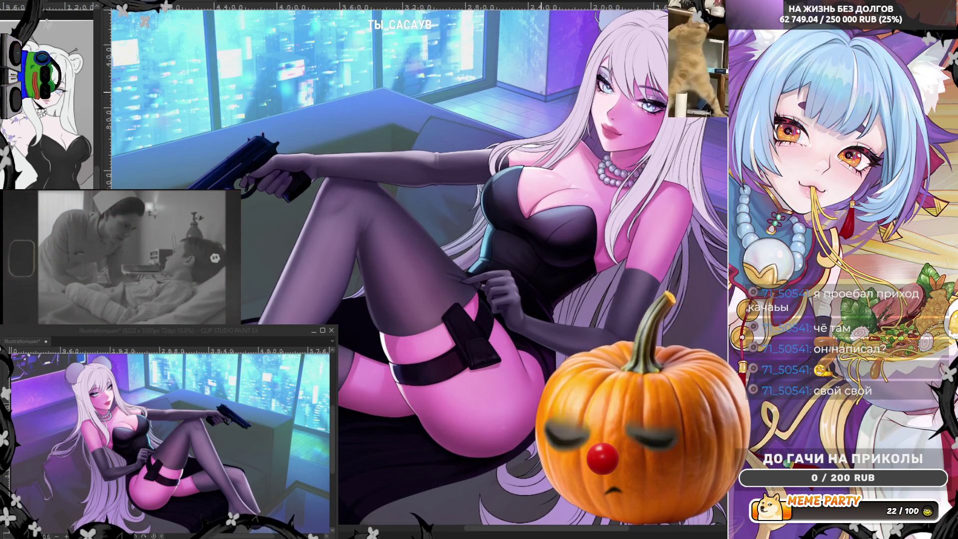
{"action": "scroll", "coordinate": [687, 306], "scroll_direction": "up", "scroll_amount": 6}
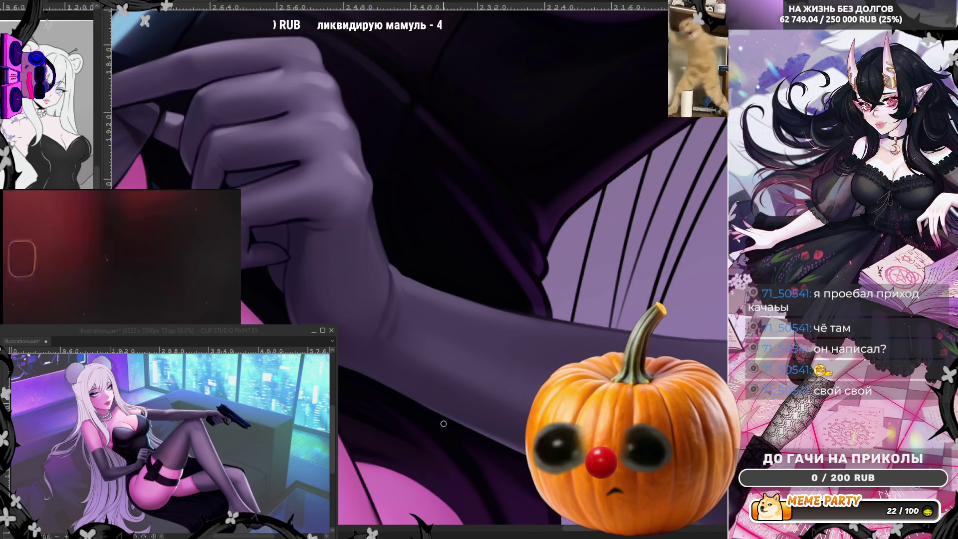
{"action": "scroll", "coordinate": [424, 420], "scroll_direction": "down", "scroll_amount": 3}
{"action": "scroll", "coordinate": [521, 293], "scroll_direction": "up", "scroll_amount": 3}
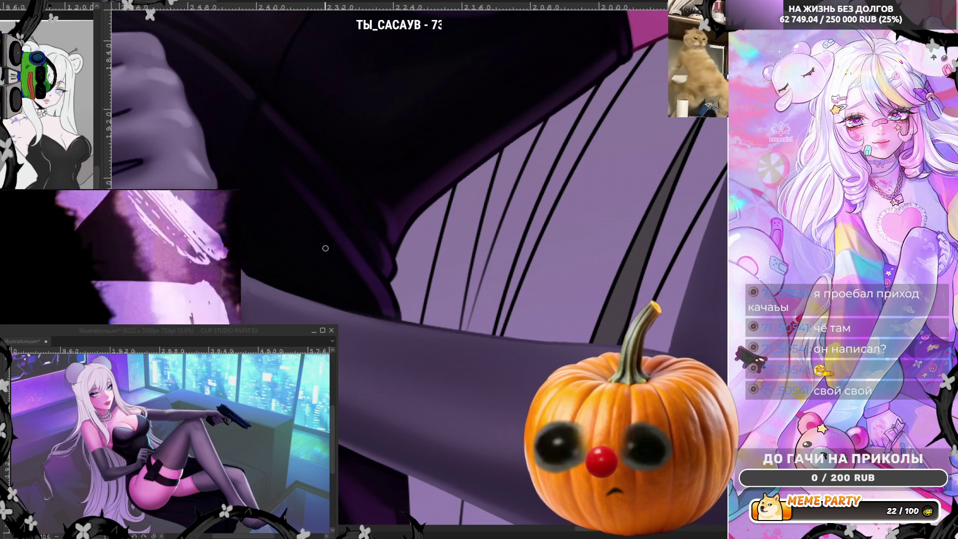
{"action": "scroll", "coordinate": [570, 250], "scroll_direction": "down", "scroll_amount": 3}
{"action": "scroll", "coordinate": [570, 250], "scroll_direction": "down", "scroll_amount": 3}
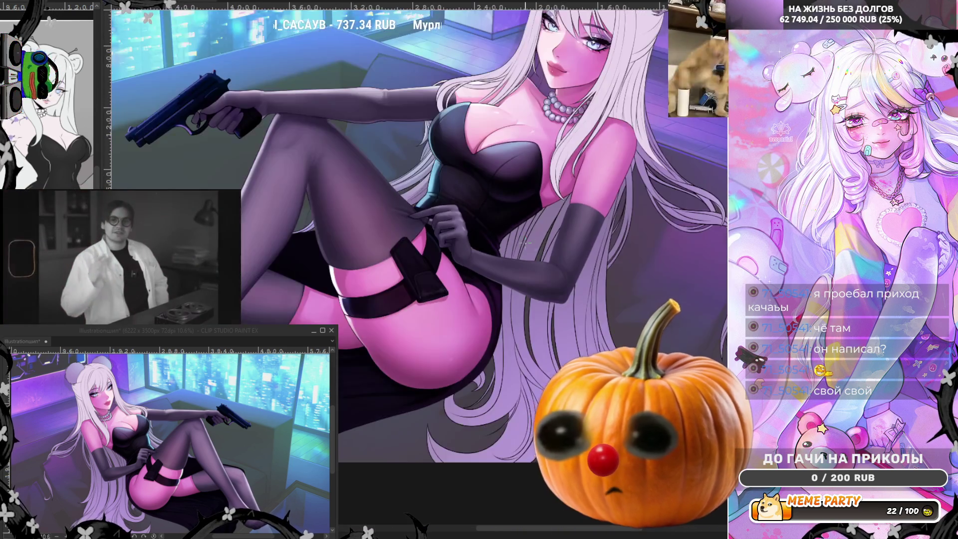
Step: Deepen the shading along the corset's side fold and brighten its cyan rim highlight
{"action": "scroll", "coordinate": [570, 250], "scroll_direction": "up", "scroll_amount": 3}
{"action": "scroll", "coordinate": [449, 170], "scroll_direction": "up", "scroll_amount": 3}
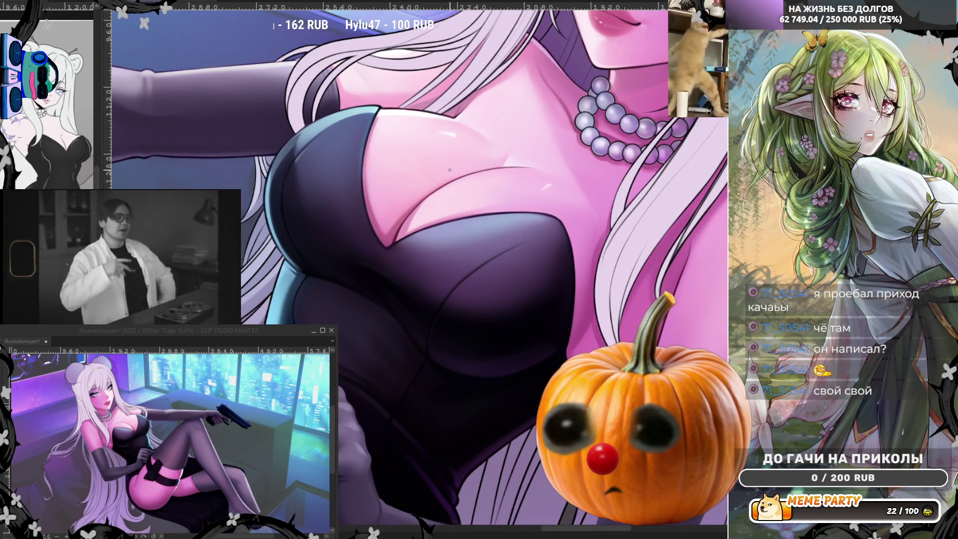
{"action": "scroll", "coordinate": [338, 290], "scroll_direction": "up", "scroll_amount": 2}
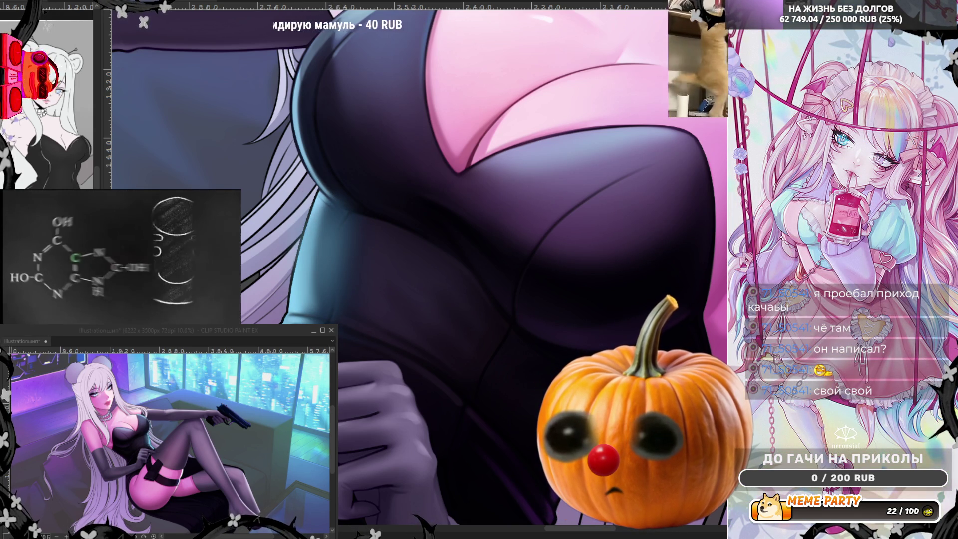
{"action": "left_click_drag", "start_coordinate": [344, 199], "coordinate": [294, 319]}
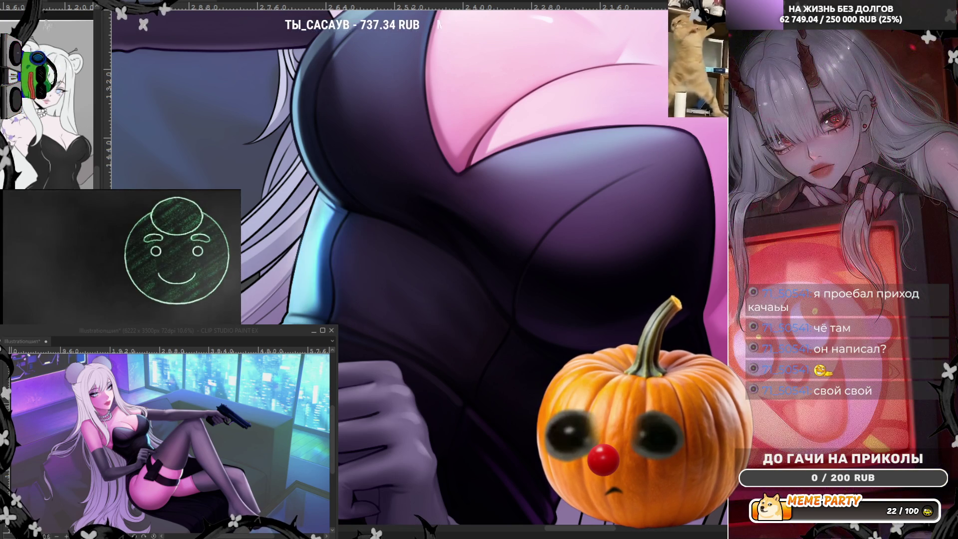
{"action": "mouse_move", "coordinate": [329, 236]}
{"action": "left_mouse_down"}
{"action": "mouse_move", "coordinate": [325, 260]}
{"action": "mouse_move", "coordinate": [297, 288]}
{"action": "left_mouse_up"}
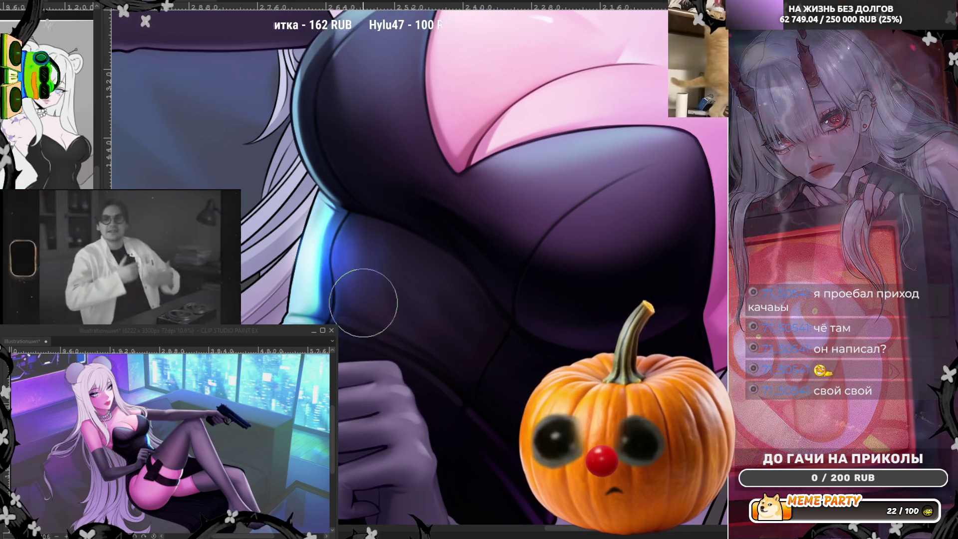
{"action": "scroll", "coordinate": [473, 281], "scroll_direction": "down", "scroll_amount": 3}
{"action": "scroll", "coordinate": [473, 281], "scroll_direction": "down", "scroll_amount": 2}
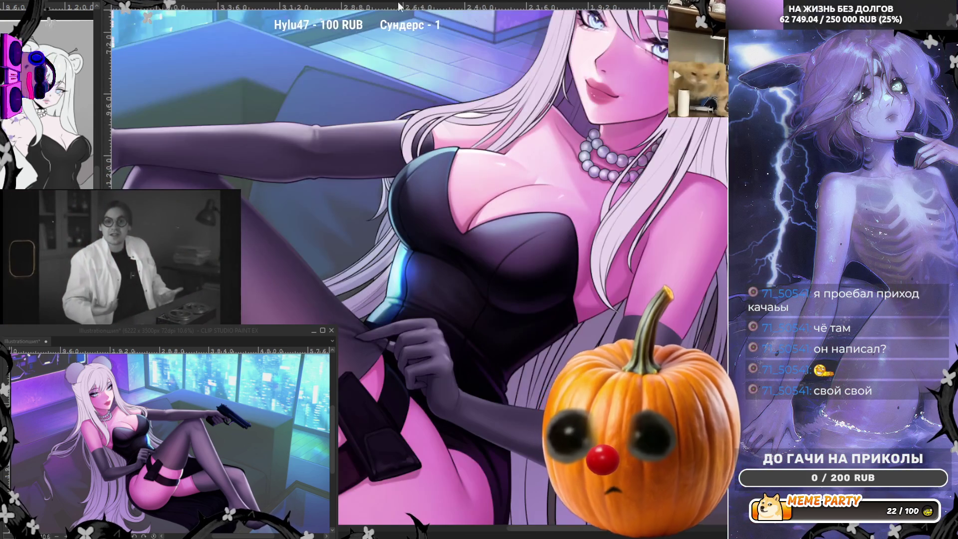
Step: Unmirror the view and airbrush darker shading with blue highlights over the corset chest
{"action": "key", "text": "h"}
{"action": "scroll", "coordinate": [517, 257], "scroll_direction": "up", "scroll_amount": 2}
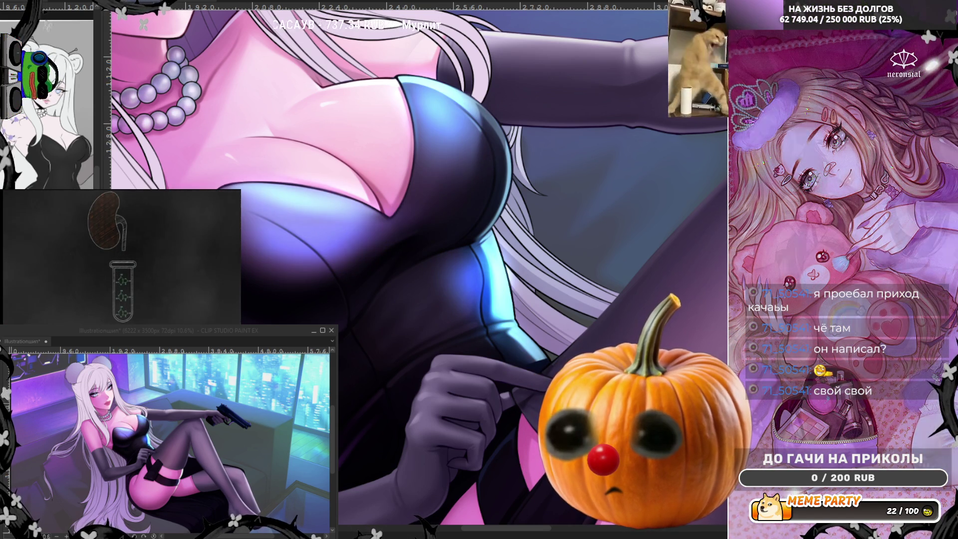
{"action": "key", "text": "ctrl+z"}
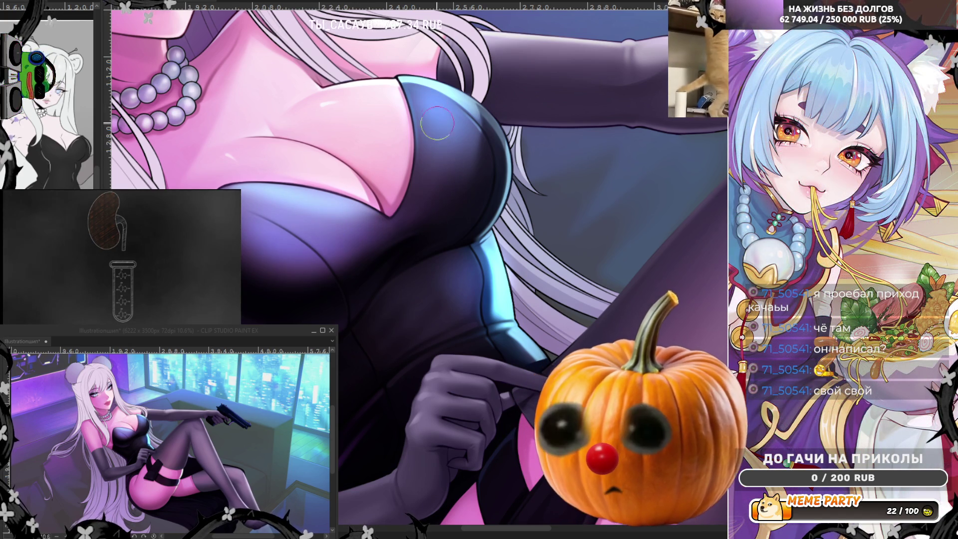
{"action": "left_click_drag", "start_coordinate": [439, 120], "coordinate": [260, 250]}
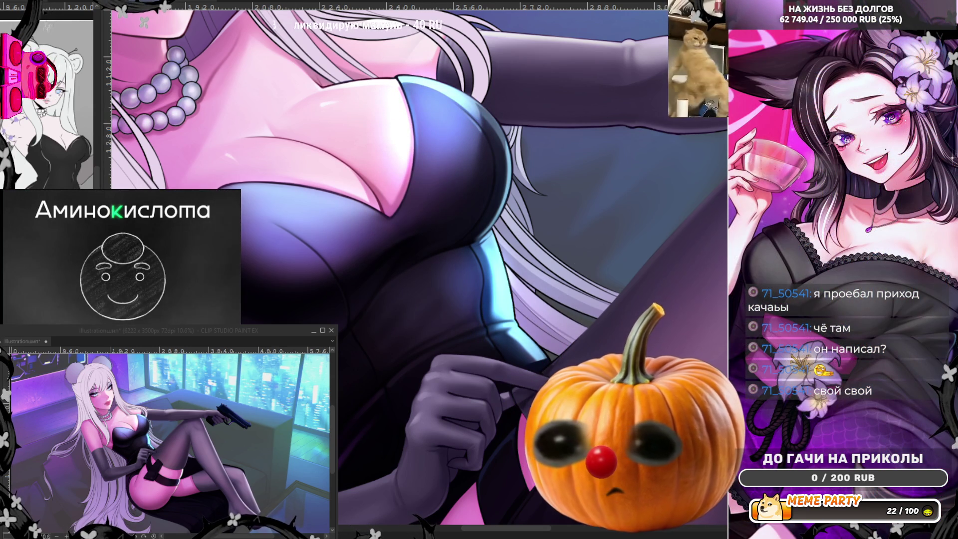
Step: Mirror the canvas to check the shading and undo a stray stroke on the hair strands
{"action": "key", "text": "h"}
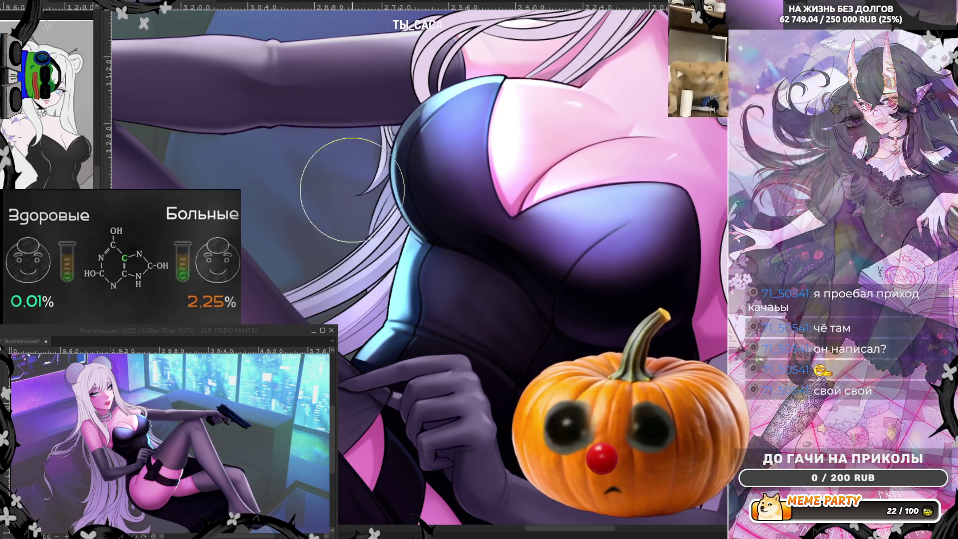
{"action": "key", "text": "ctrl+z"}
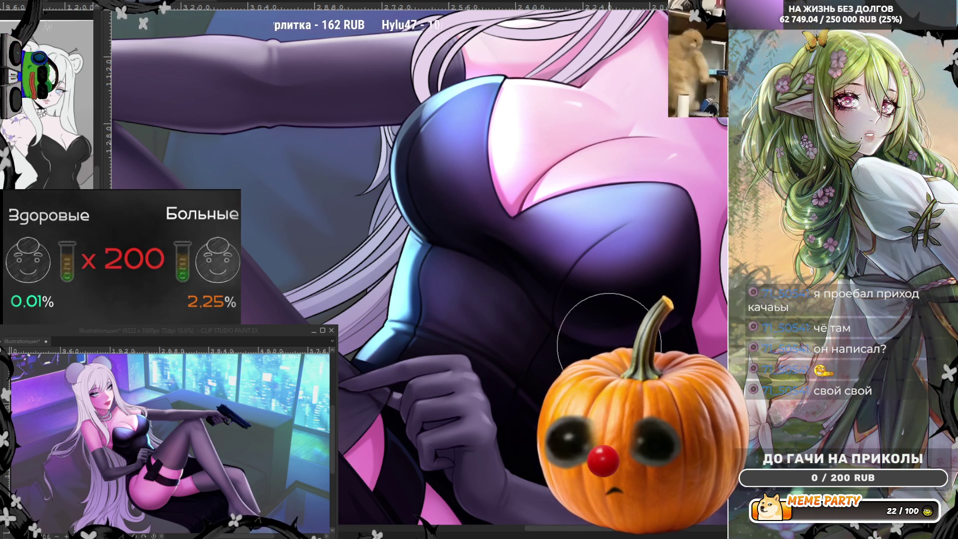
{"action": "scroll", "coordinate": [540, 348], "scroll_direction": "down", "scroll_amount": 5}
{"action": "scroll", "coordinate": [584, 272], "scroll_direction": "up", "scroll_amount": 5}
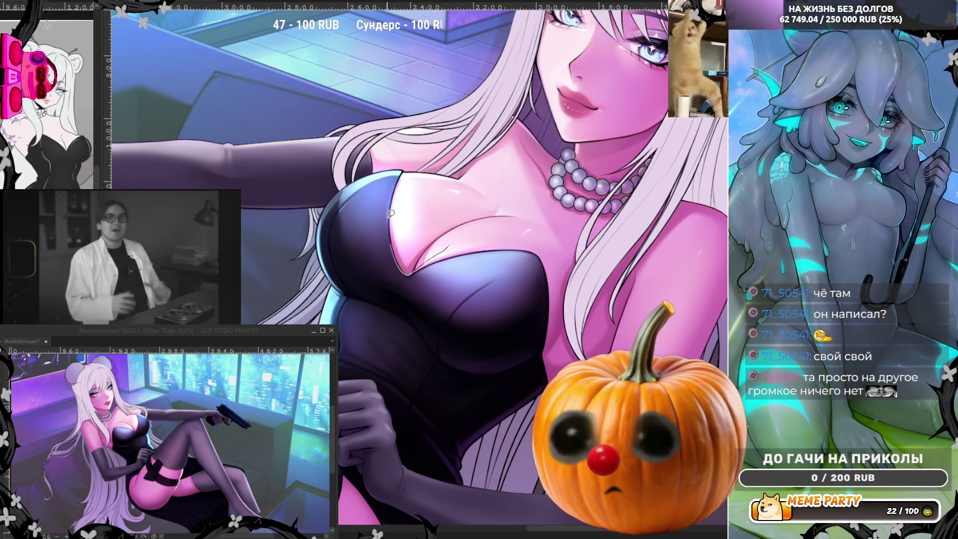
Step: Remove the thin light highlight strokes along the corset neckline, including one retried stroke
{"action": "key", "text": "ctrl+z"}
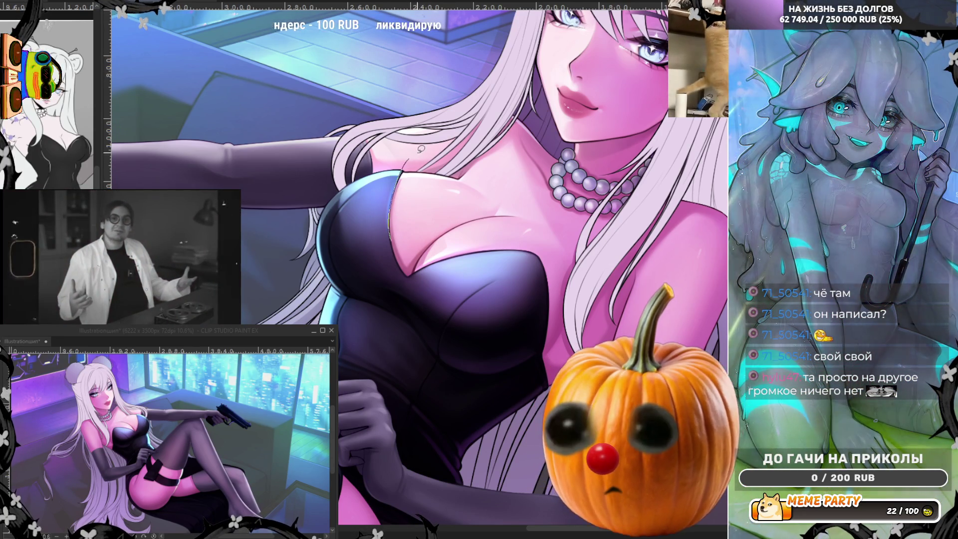
{"action": "key", "text": "ctrl+z"}
{"action": "left_click_drag", "start_coordinate": [407, 272], "coordinate": [422, 269]}
{"action": "key", "text": "ctrl+z"}
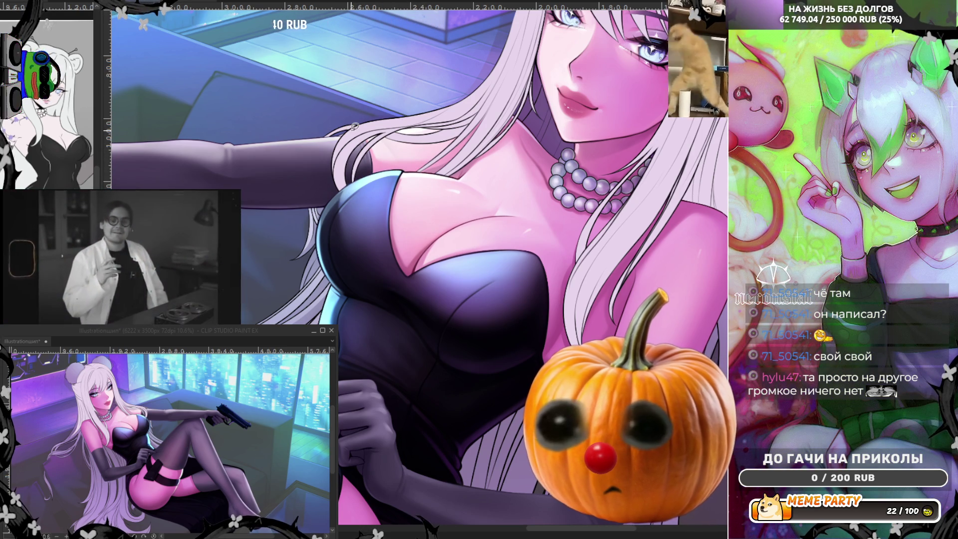
{"action": "key", "text": "ctrl+plus"}
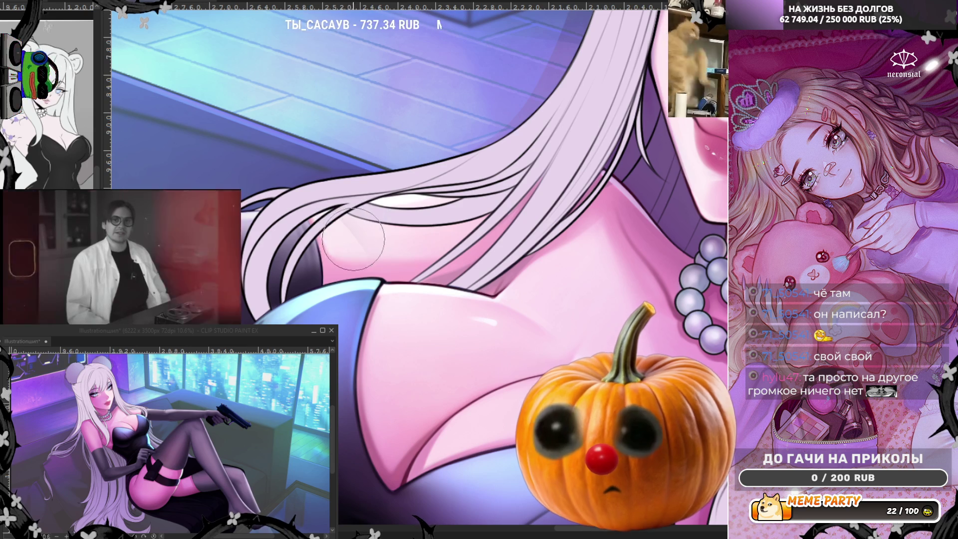
Step: Airbrush a slightly darker tone on the skin beneath the hair strands by the shoulder
{"action": "left_click_drag", "start_coordinate": [354, 237], "coordinate": [442, 262]}
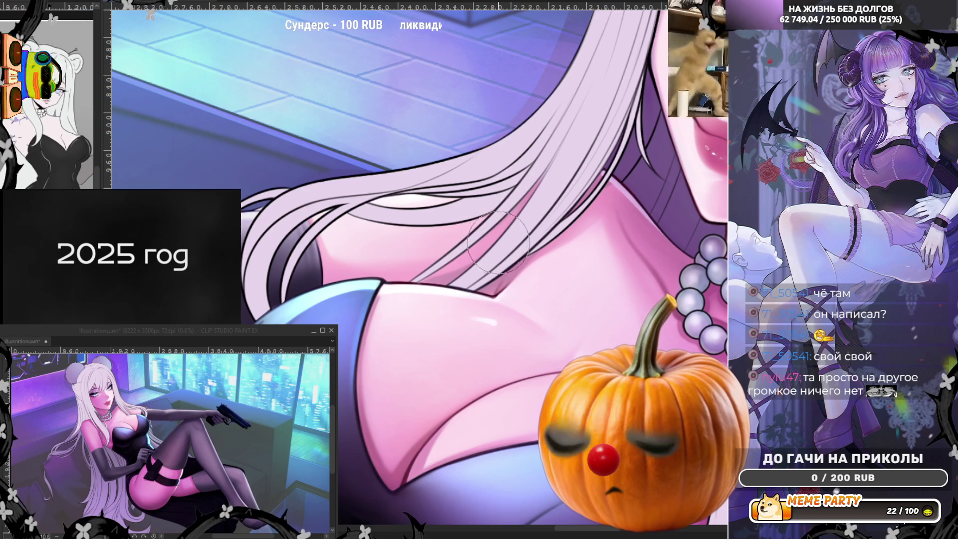
{"action": "left_click_drag", "start_coordinate": [379, 280], "coordinate": [416, 315]}
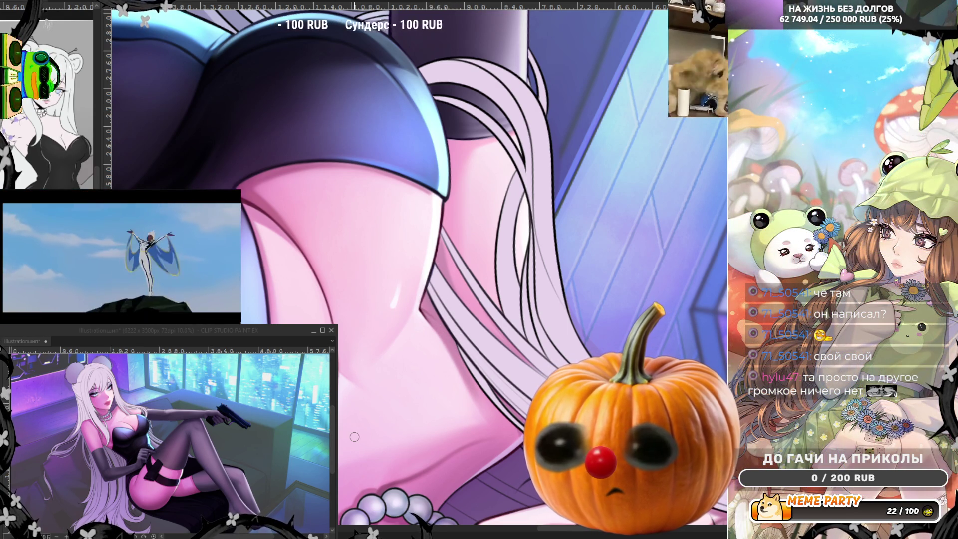
Step: Zoom in on the garter strap and eyedrop a colour from the stocking artwork
{"action": "scroll", "coordinate": [354, 437], "scroll_direction": "down", "scroll_amount": 3}
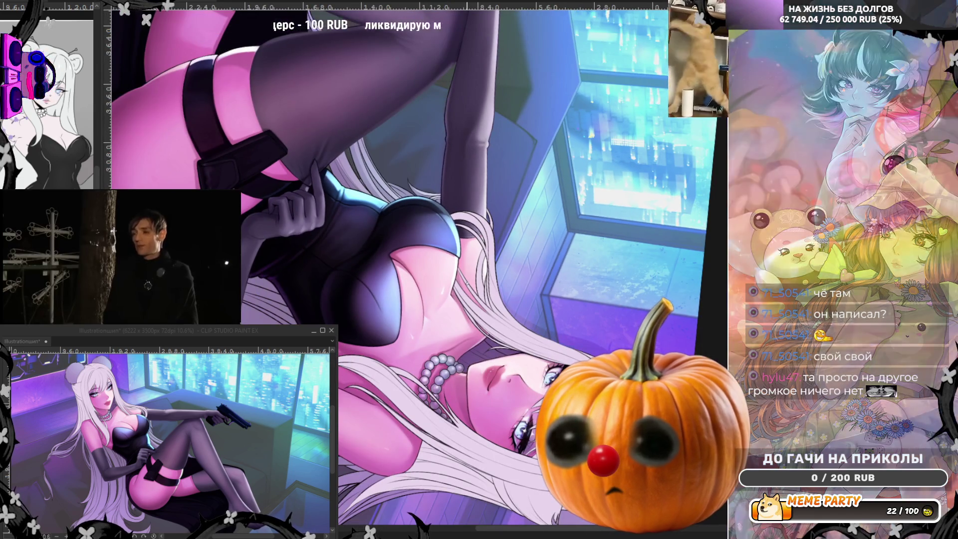
{"action": "scroll", "coordinate": [467, 283], "scroll_direction": "down", "scroll_amount": 5}
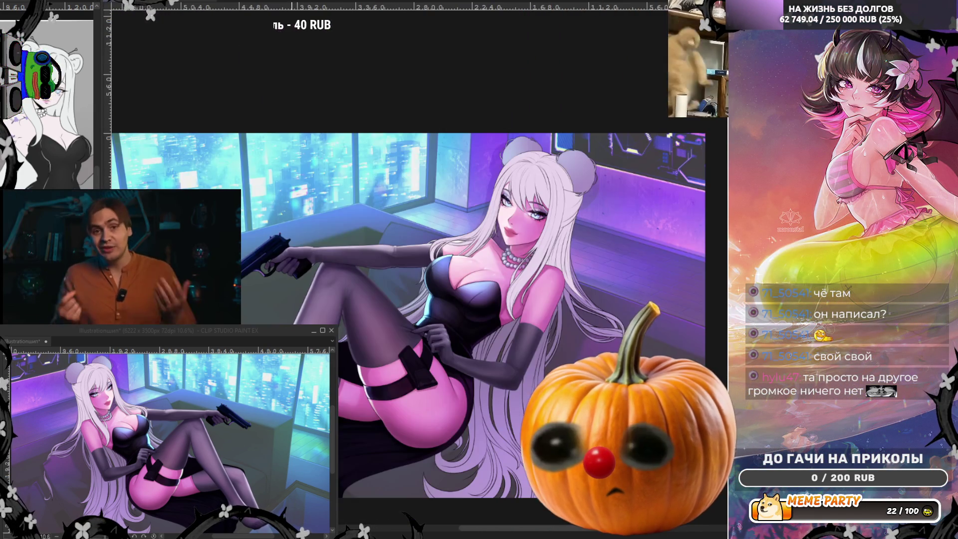
{"action": "scroll", "coordinate": [374, 374], "scroll_direction": "up", "scroll_amount": 4}
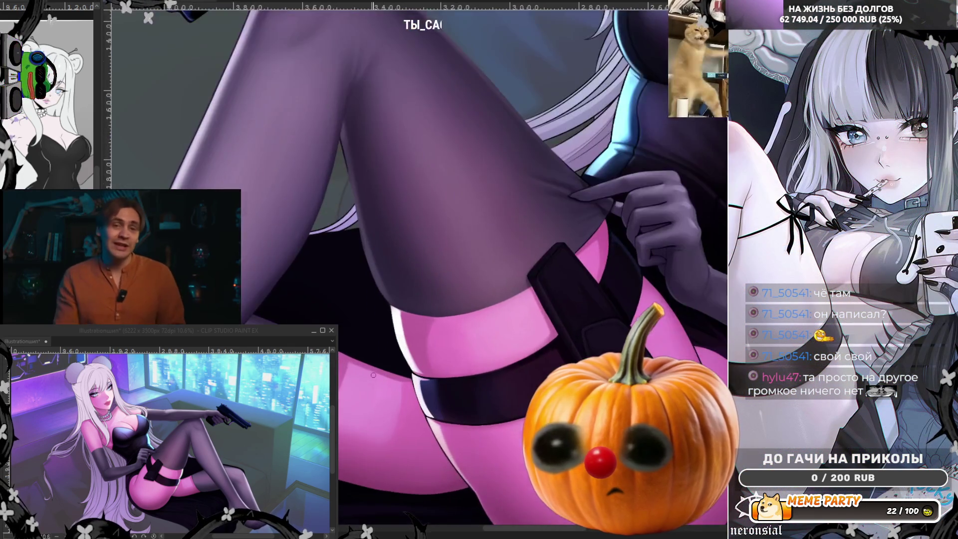
{"action": "scroll", "coordinate": [527, 359], "scroll_direction": "up", "scroll_amount": 4}
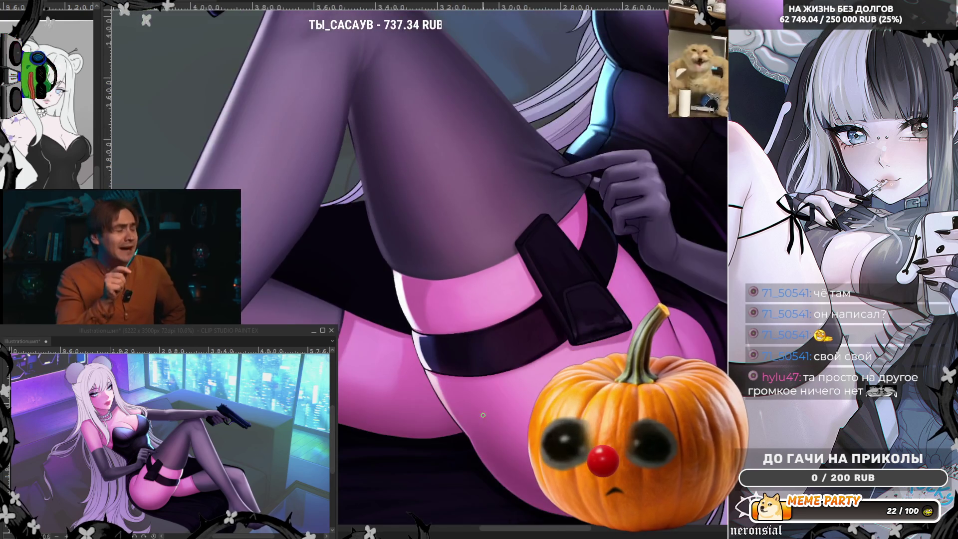
{"action": "left_click", "coordinate": [402, 319], "text": "alt"}
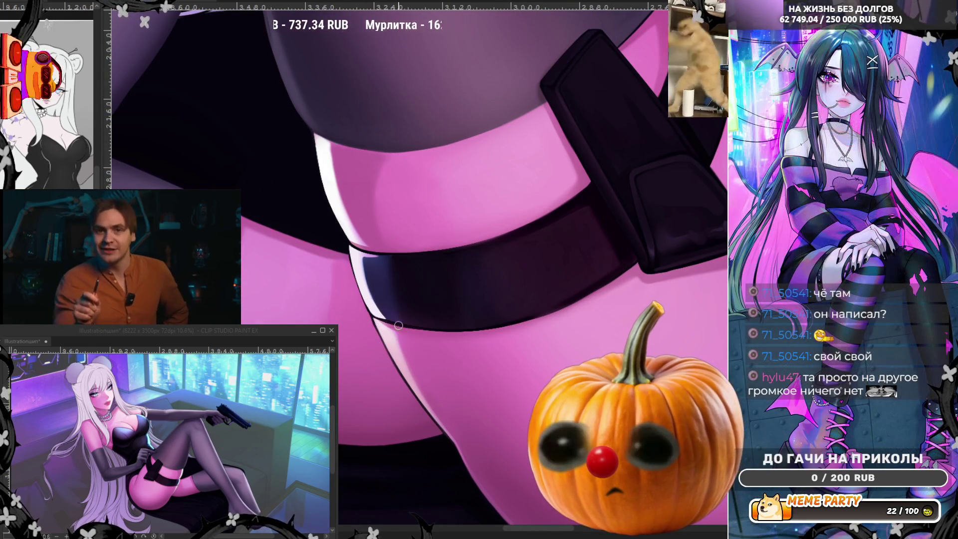
Step: Draw a dark outline along the stocking band's left edge, then rotate the canvas diagonally
{"action": "scroll", "coordinate": [402, 319], "scroll_direction": "up", "scroll_amount": 3}
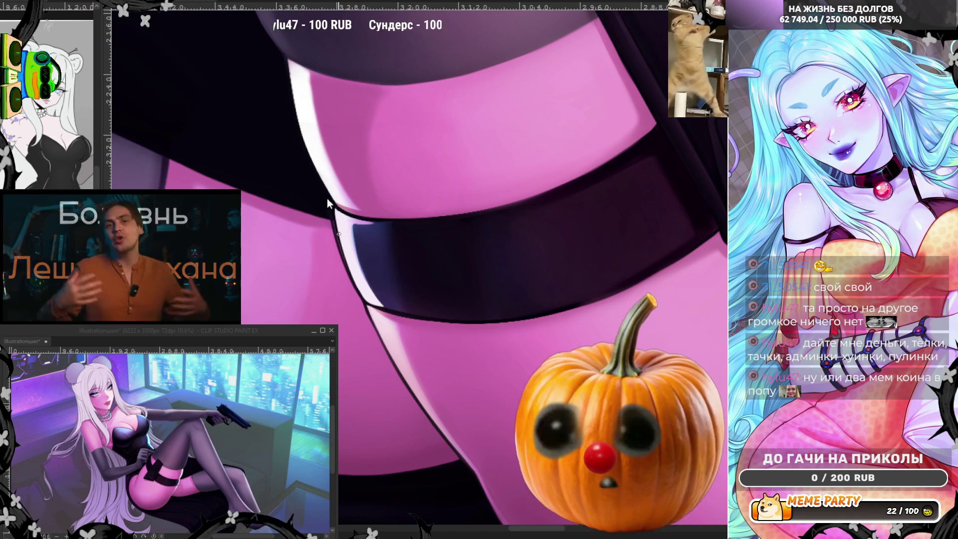
{"action": "left_click_drag", "start_coordinate": [334, 232], "coordinate": [365, 305]}
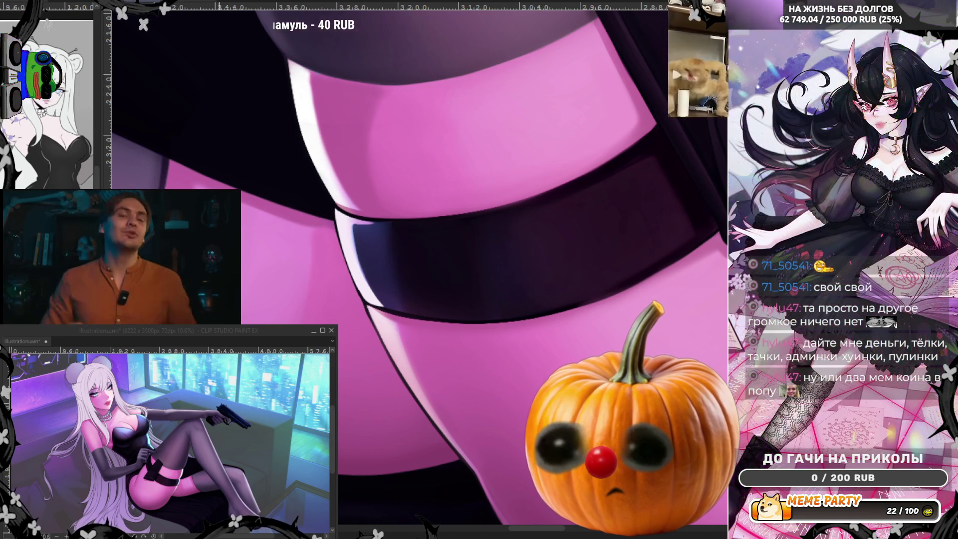
{"action": "left_click_drag", "start_coordinate": [319, 209], "coordinate": [304, 189]}
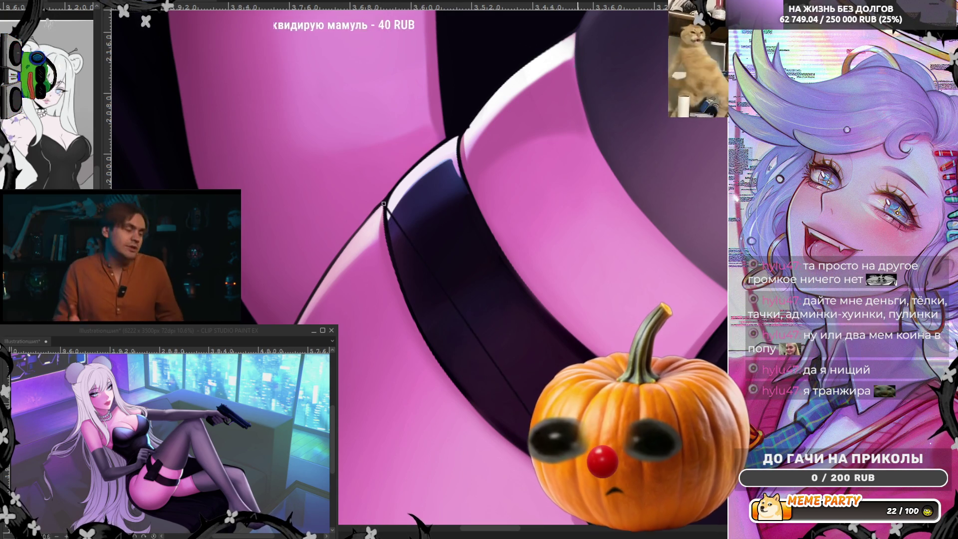
Step: Trace a polygonal selection along the band edge, then undo the dark edge line
{"action": "left_click", "coordinate": [394, 383]}
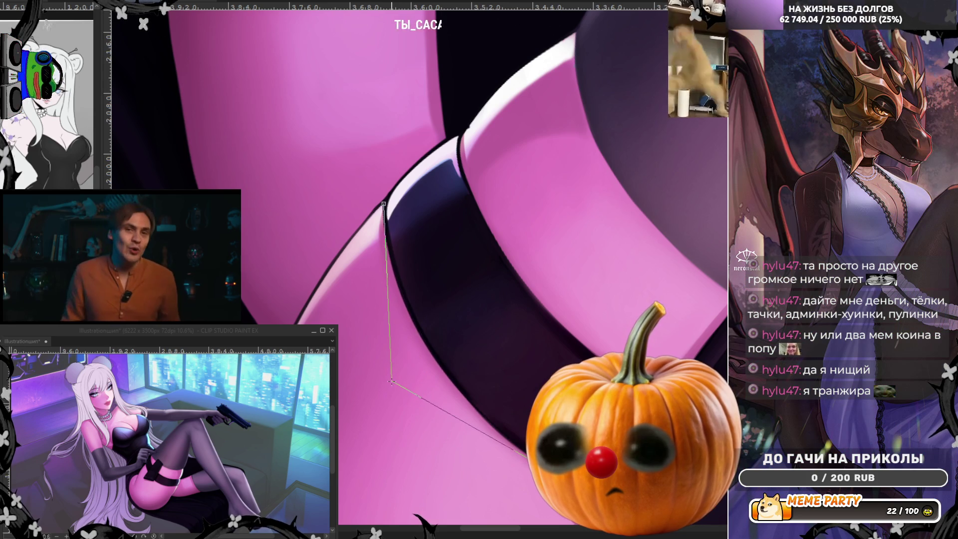
{"action": "key", "text": "Escape"}
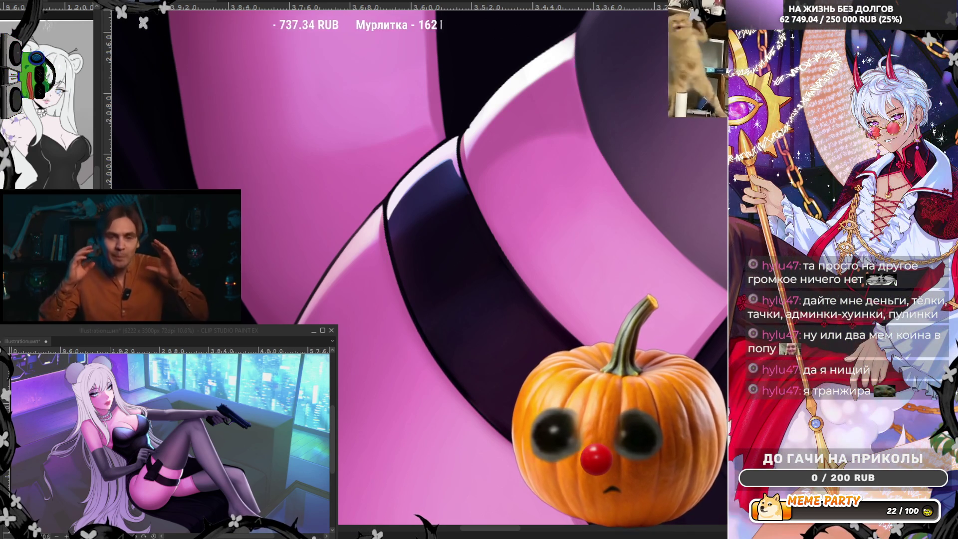
{"action": "left_click", "coordinate": [384, 203]}
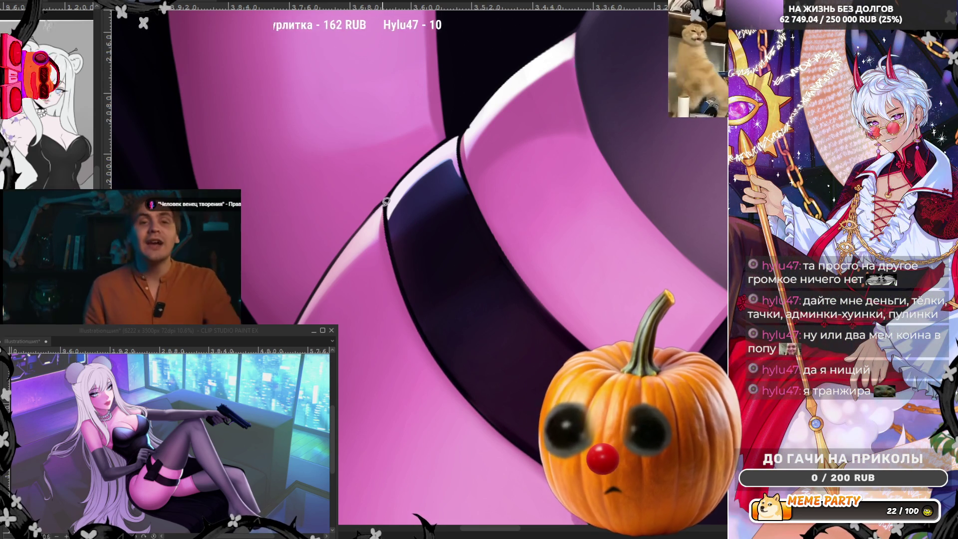
{"action": "left_click", "coordinate": [394, 275]}
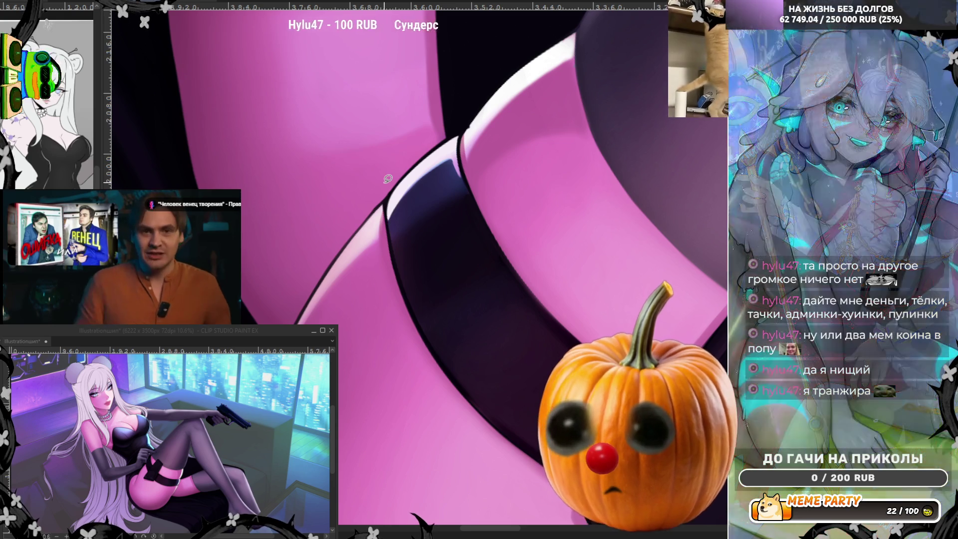
{"action": "scroll", "coordinate": [458, 152], "scroll_direction": "up", "scroll_amount": 2}
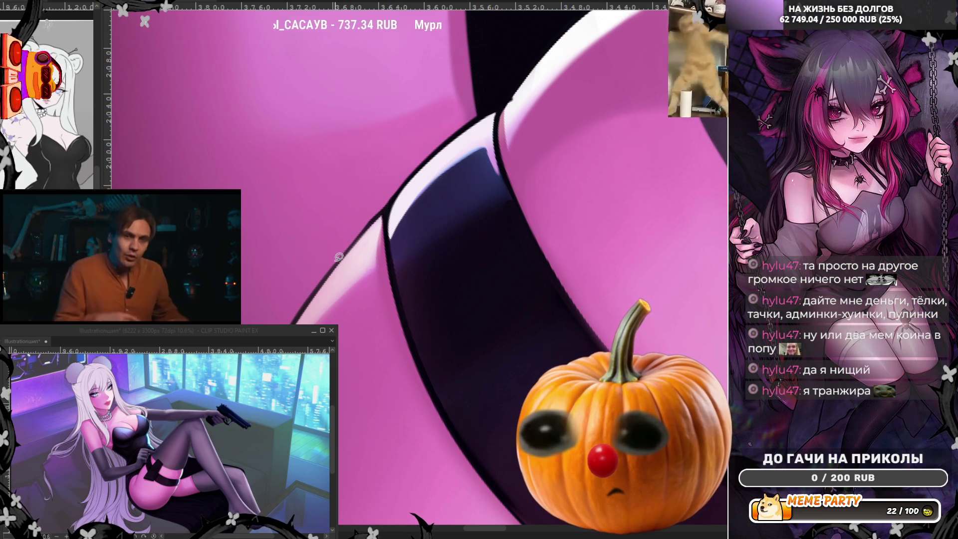
{"action": "key", "text": "ctrl+z"}
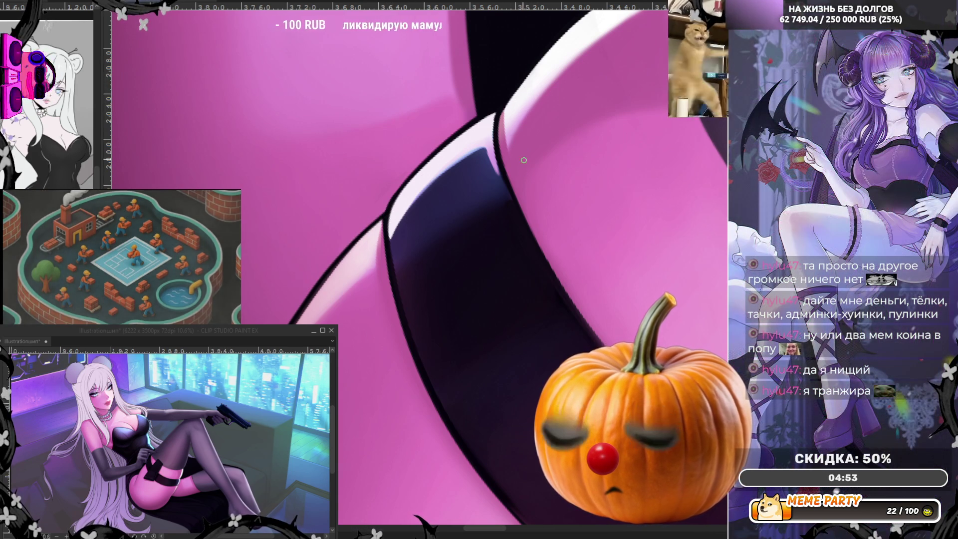
{"action": "scroll", "coordinate": [525, 190], "scroll_direction": "down", "scroll_amount": 6}
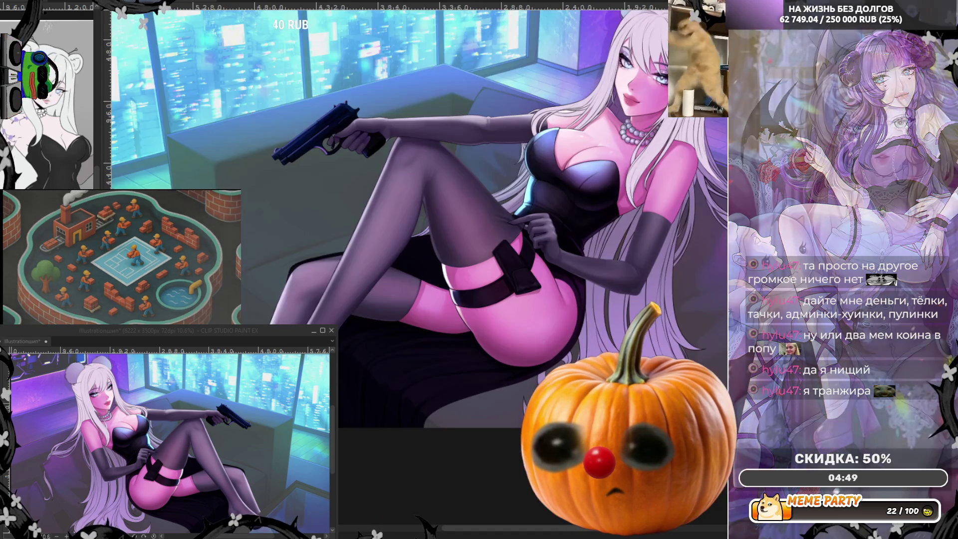
Step: Reset the canvas rotation with Ctrl+0 so the whole seated woman shows upright
{"action": "key", "text": "ctrl+0"}
{"action": "scroll", "coordinate": [388, 297], "scroll_direction": "up", "scroll_amount": 3}
{"action": "scroll", "coordinate": [393, 214], "scroll_direction": "up", "scroll_amount": 1}
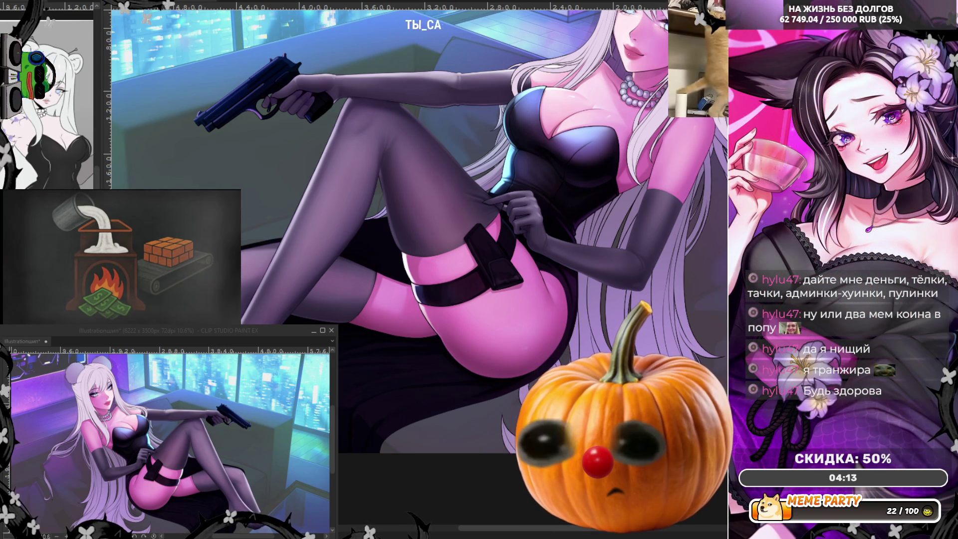
Step: Zoom out to see more of the artwork, then mirror the canvas view
{"action": "key", "text": "ctrl+minus"}
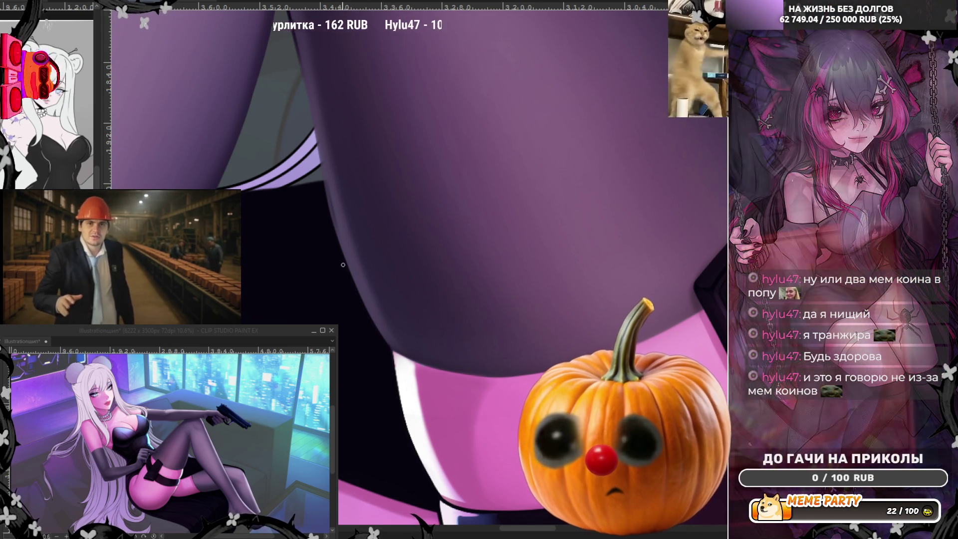
{"action": "key", "text": "h"}
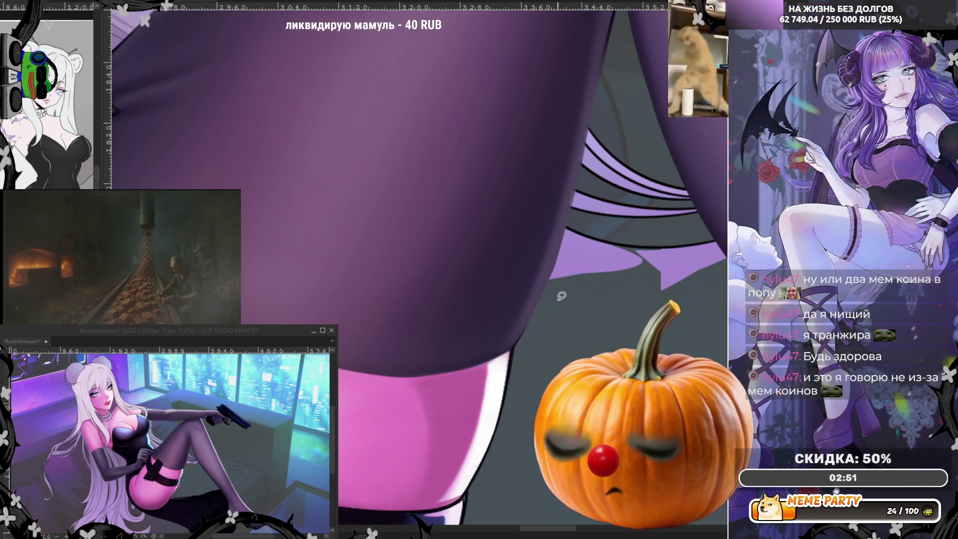
Step: Paint a thin white rim-light stroke up the leg edge against a darkened background
{"action": "left_click_drag", "start_coordinate": [515, 352], "coordinate": [546, 289]}
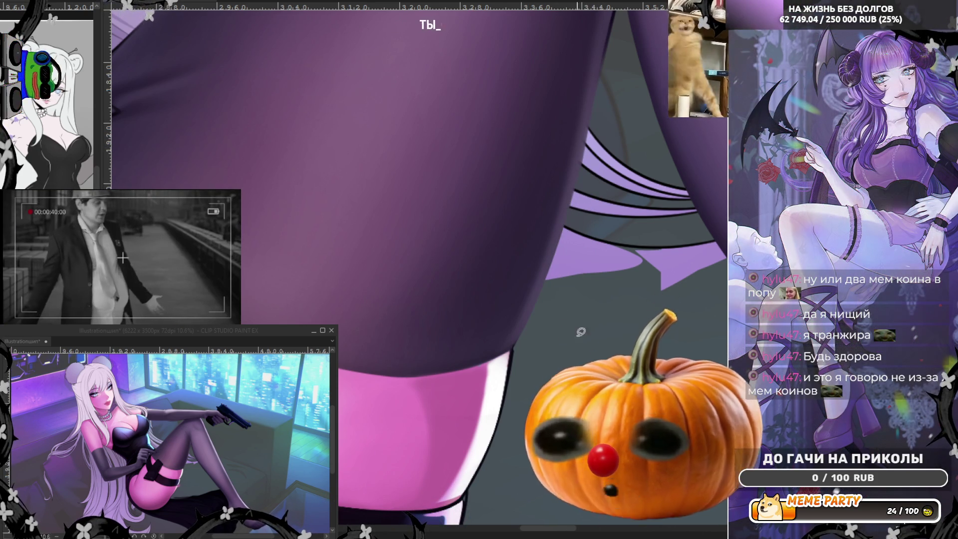
{"action": "left_click", "coordinate": [463, 510]}
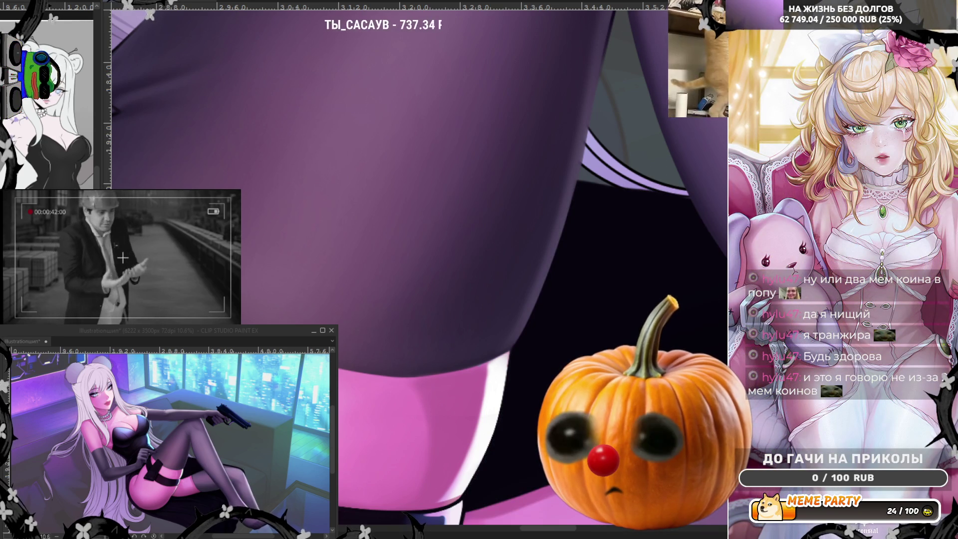
{"action": "left_click_drag", "start_coordinate": [467, 496], "coordinate": [505, 385]}
{"action": "key", "text": "ctrl+z"}
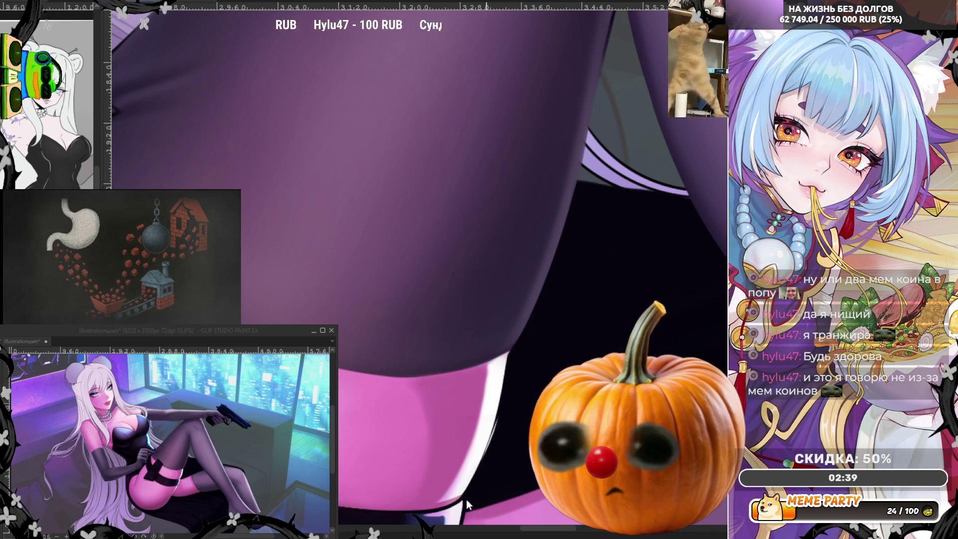
{"action": "left_click_drag", "start_coordinate": [471, 496], "coordinate": [513, 353]}
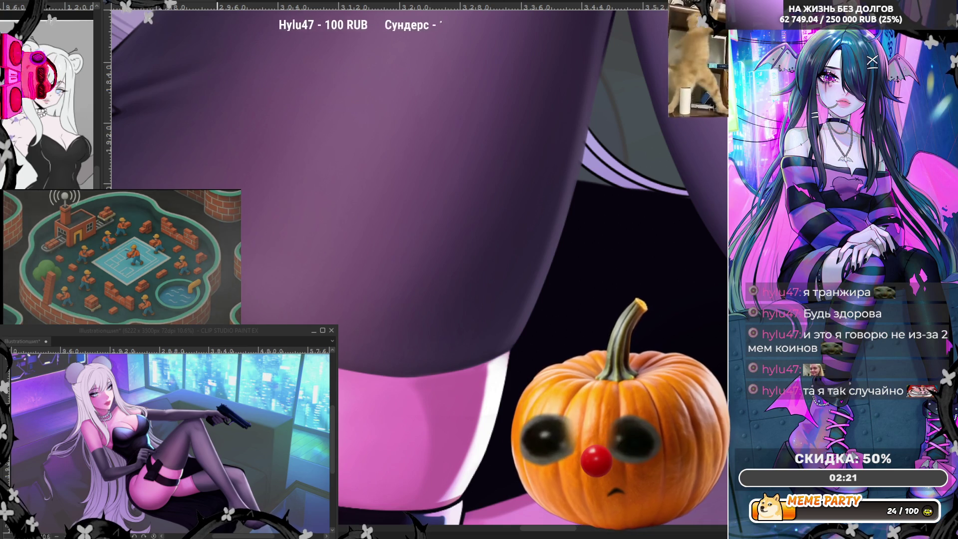
Step: Start a polygonal selection along the leg and flip the view back to normal
{"action": "left_click", "coordinate": [510, 349]}
{"action": "left_click", "coordinate": [391, 406]}
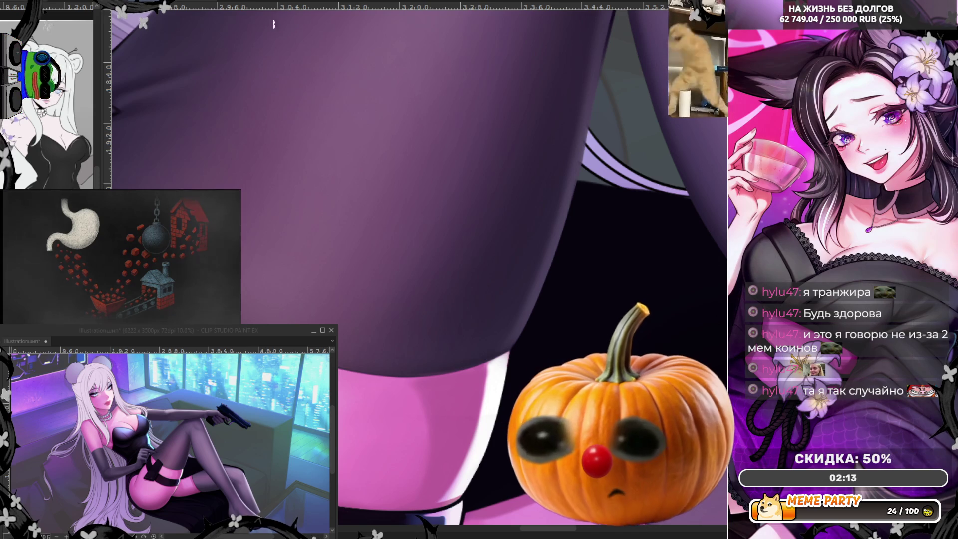
{"action": "key", "text": "h"}
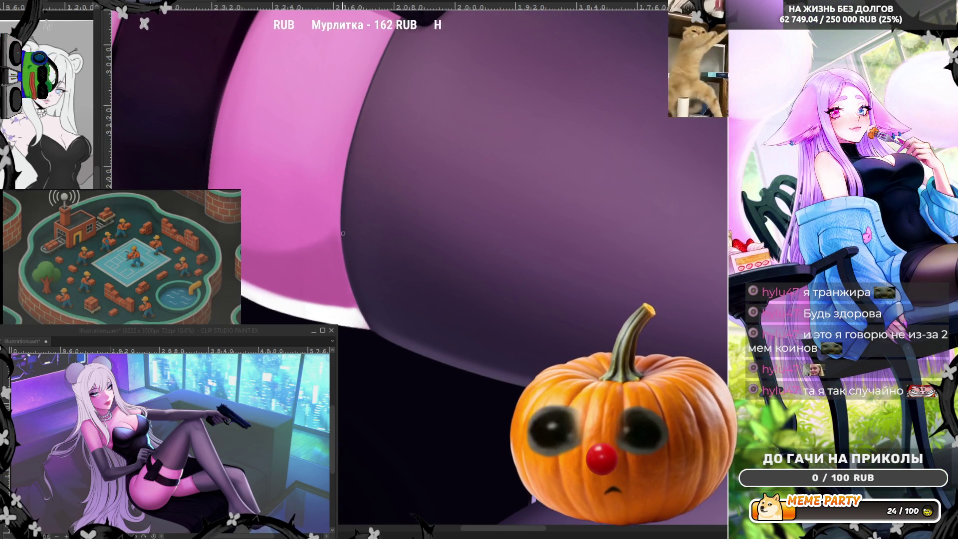
{"action": "scroll", "coordinate": [507, 162], "scroll_direction": "down", "scroll_amount": 2}
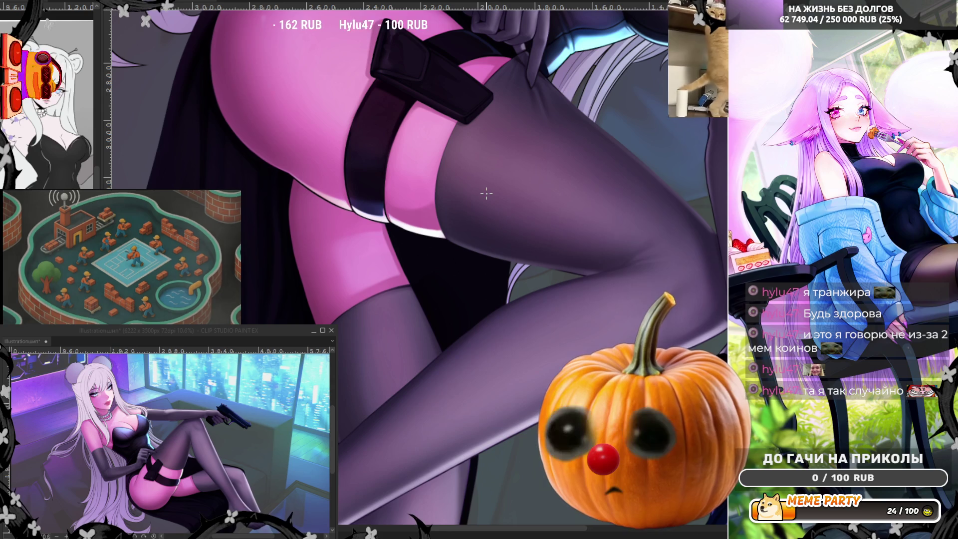
{"action": "scroll", "coordinate": [381, 294], "scroll_direction": "up", "scroll_amount": 2}
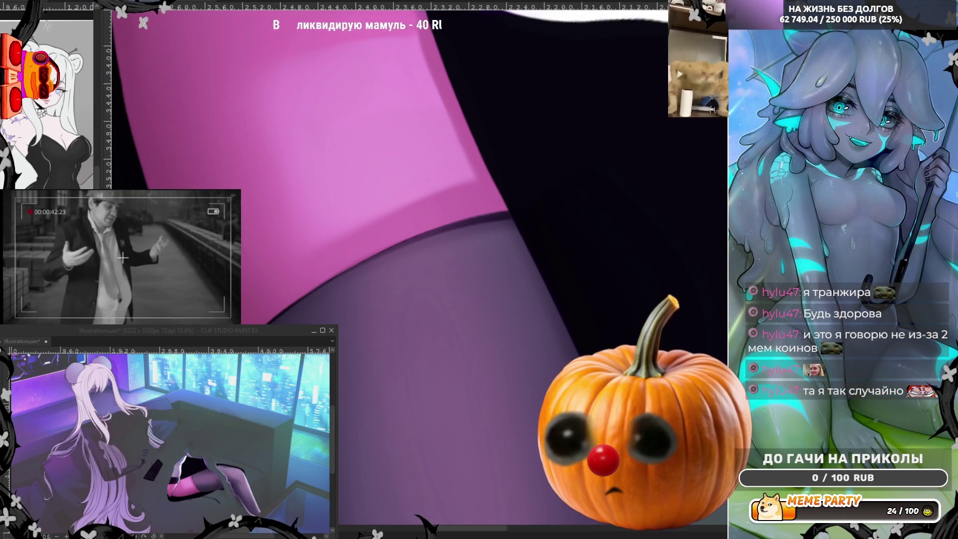
{"action": "key", "text": "ctrl+z"}
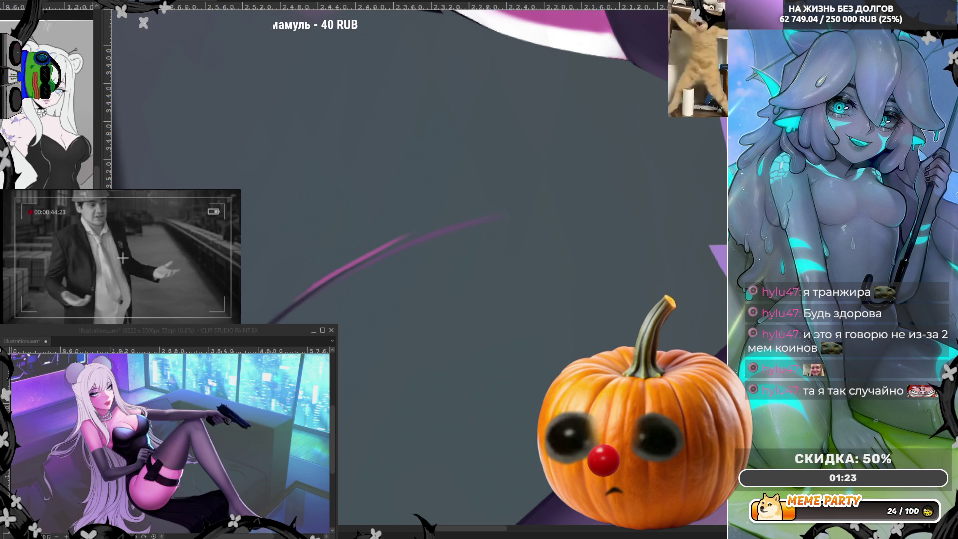
{"action": "mouse_move", "coordinate": [156, 114]}
{"action": "left_mouse_down"}
{"action": "mouse_move", "coordinate": [443, 429]}
{"action": "mouse_move", "coordinate": [567, 416]}
{"action": "mouse_move", "coordinate": [565, 425]}
{"action": "left_mouse_up"}
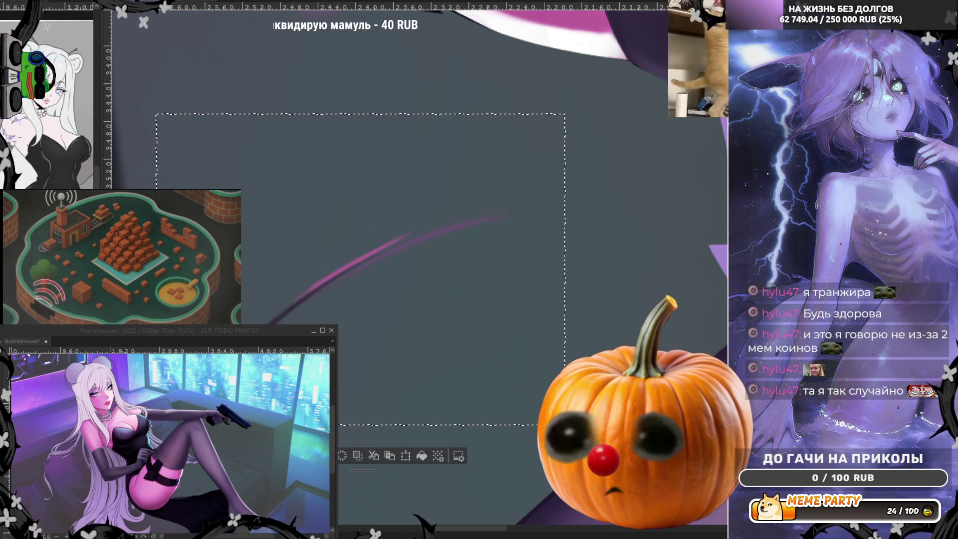
{"action": "key", "text": "ctrl+z"}
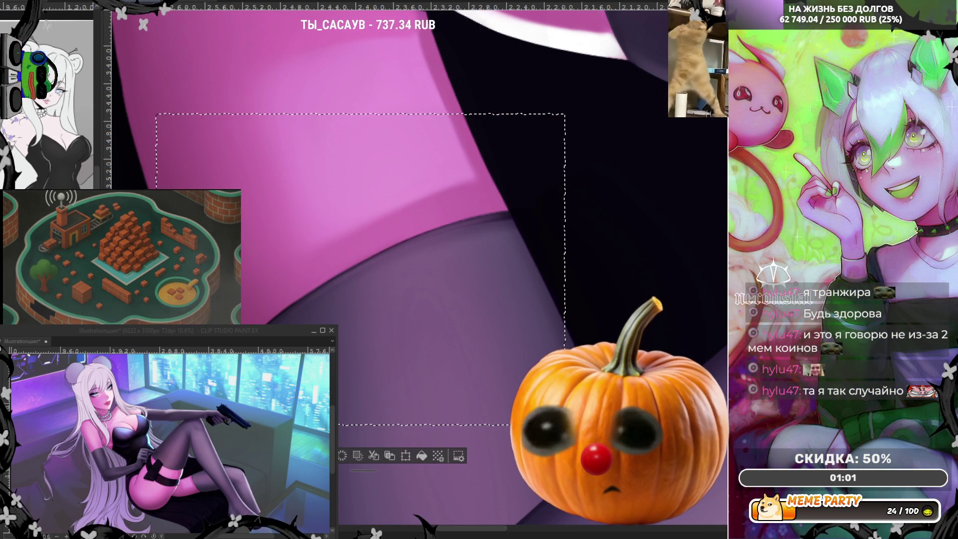
{"action": "key", "text": "ctrl+d"}
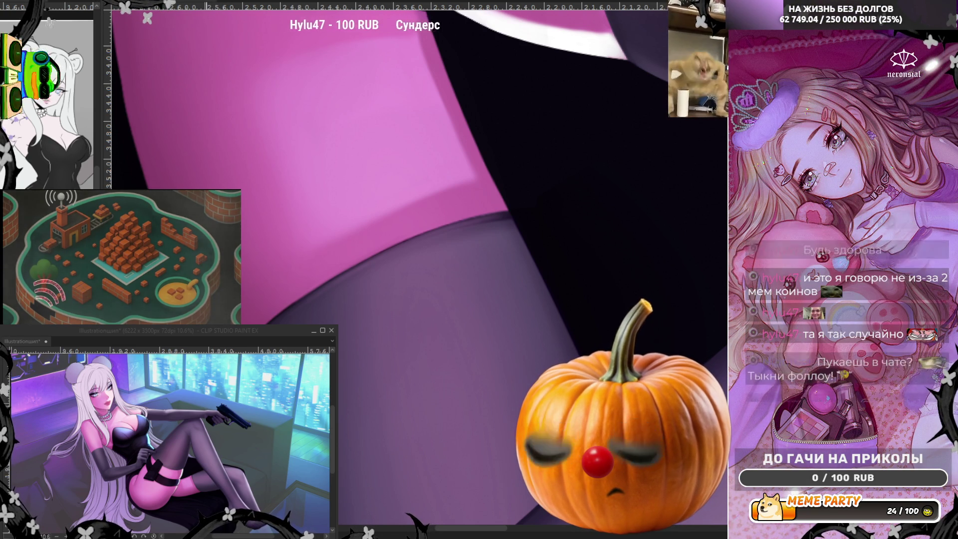
{"action": "mouse_move", "coordinate": [362, 347]}
{"action": "left_mouse_down"}
{"action": "mouse_move", "coordinate": [435, 257]}
{"action": "mouse_move", "coordinate": [460, 167]}
{"action": "left_mouse_up"}
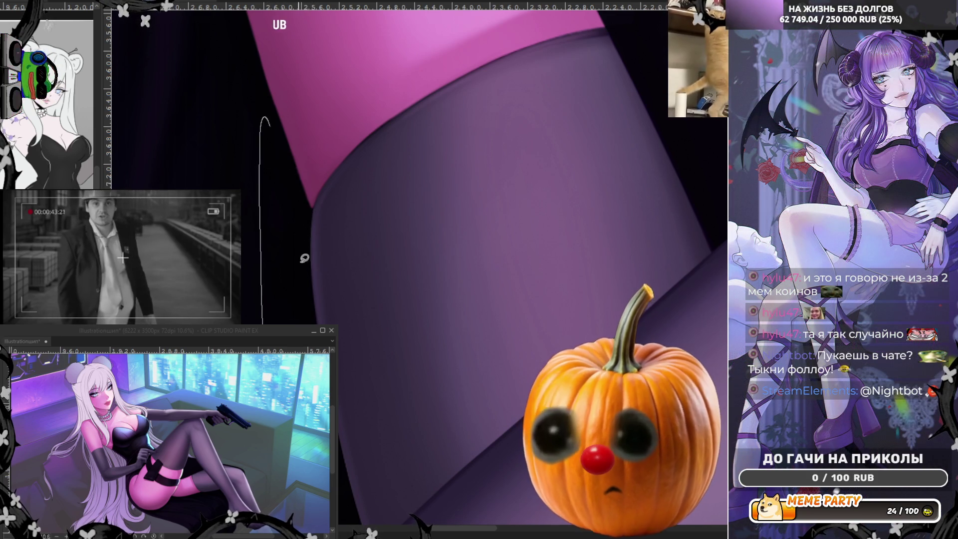
Step: Pan down the leg and build up dark shading strokes along its left edge
{"action": "left_click_drag", "start_coordinate": [334, 203], "coordinate": [314, 342]}
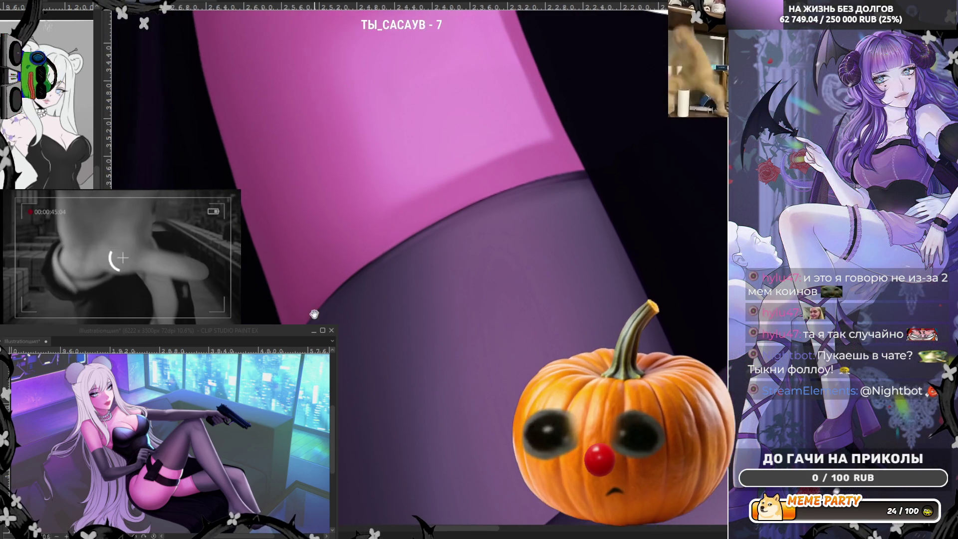
{"action": "left_click_drag", "start_coordinate": [286, 256], "coordinate": [320, 324]}
{"action": "scroll", "coordinate": [326, 308], "scroll_direction": "down", "scroll_amount": 2}
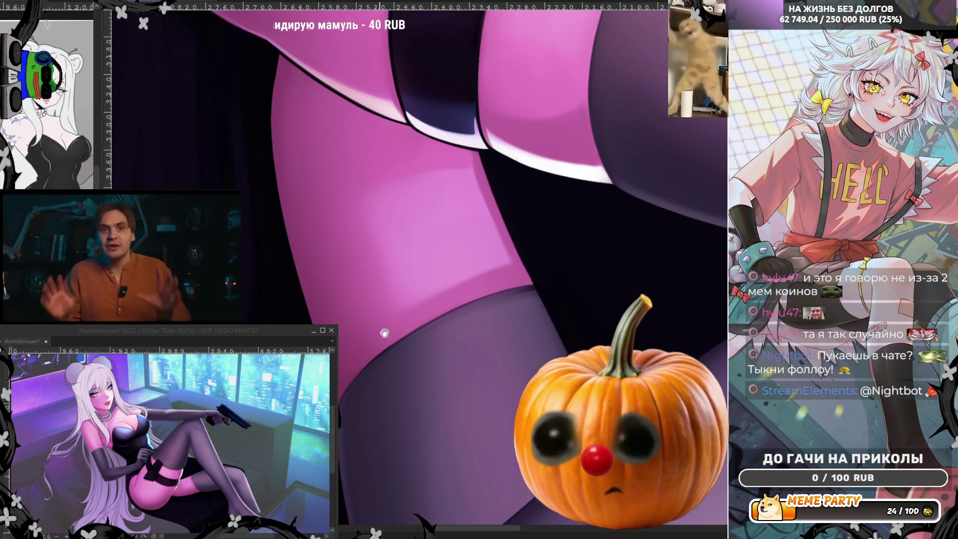
{"action": "scroll", "coordinate": [328, 307], "scroll_direction": "down", "scroll_amount": 5}
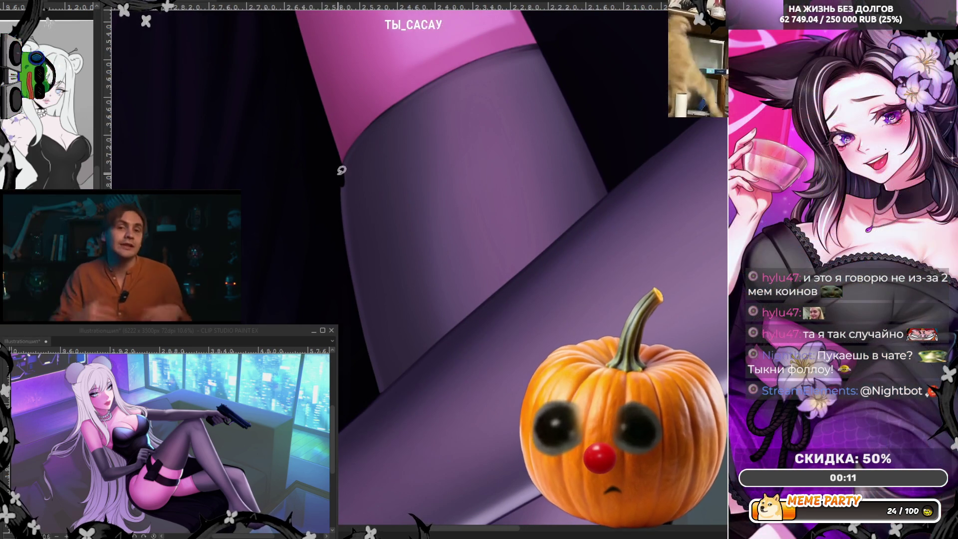
{"action": "mouse_move", "coordinate": [342, 150]}
{"action": "left_mouse_down"}
{"action": "mouse_move", "coordinate": [344, 255]}
{"action": "mouse_move", "coordinate": [351, 156]}
{"action": "mouse_move", "coordinate": [353, 243]}
{"action": "left_mouse_up"}
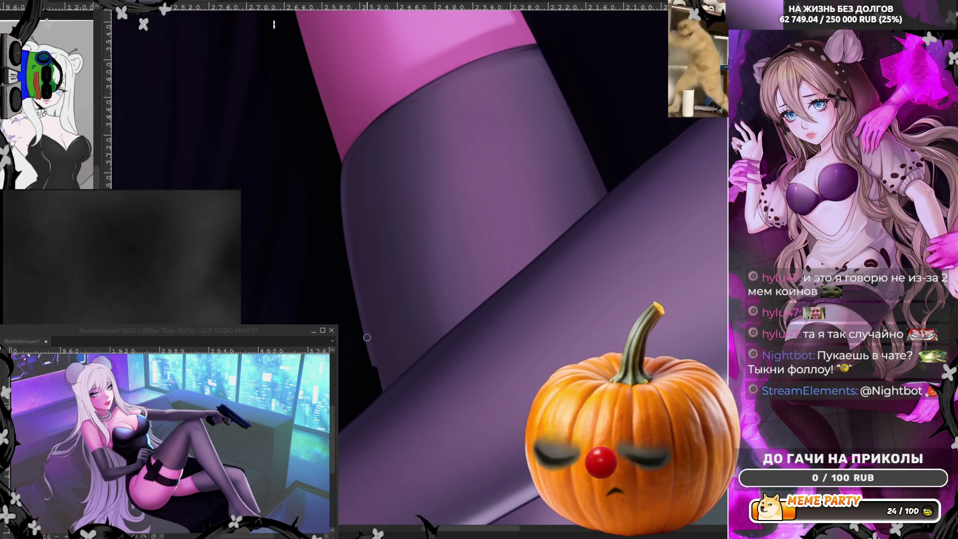
{"action": "left_click_drag", "start_coordinate": [341, 224], "coordinate": [348, 272]}
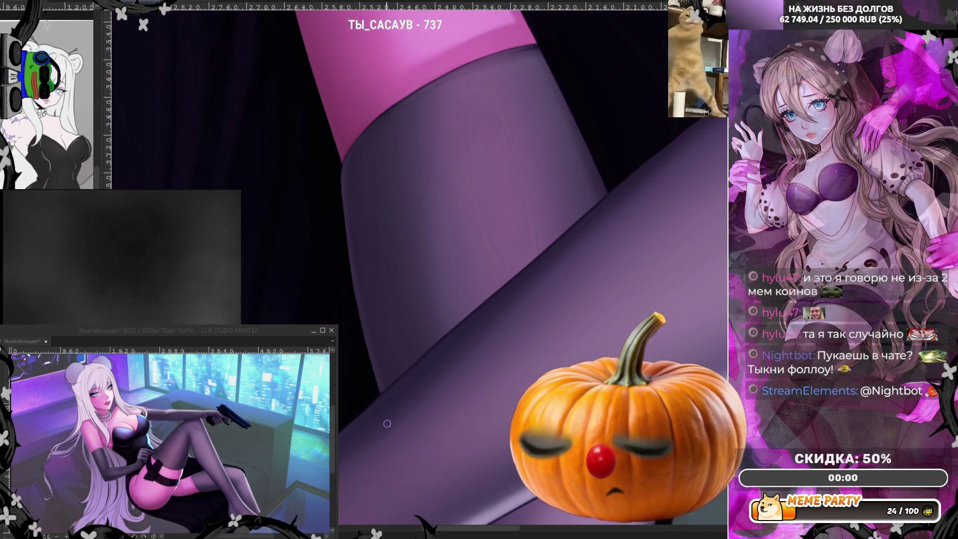
{"action": "mouse_move", "coordinate": [340, 173]}
{"action": "left_mouse_down"}
{"action": "mouse_move", "coordinate": [351, 269]}
{"action": "mouse_move", "coordinate": [385, 393]}
{"action": "left_mouse_up"}
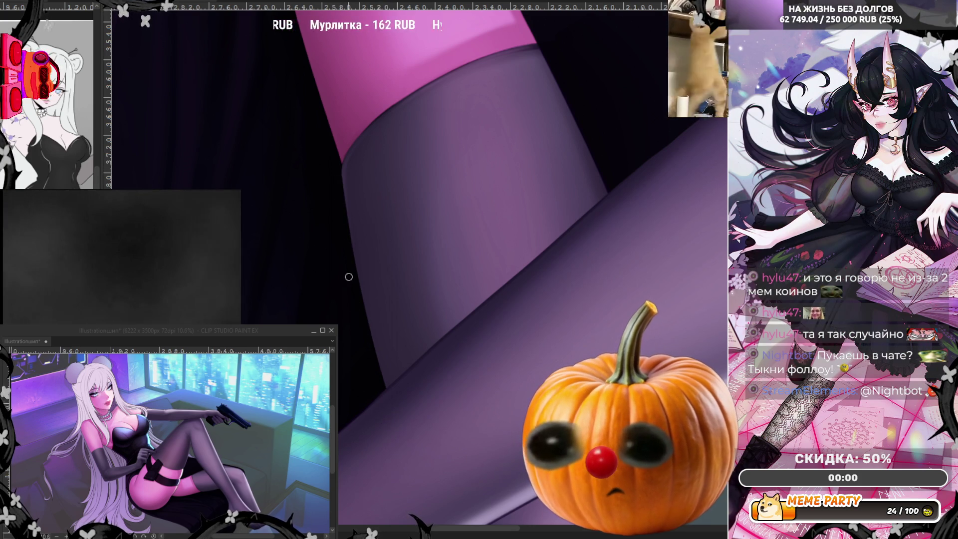
{"action": "scroll", "coordinate": [348, 276], "scroll_direction": "down", "scroll_amount": 5}
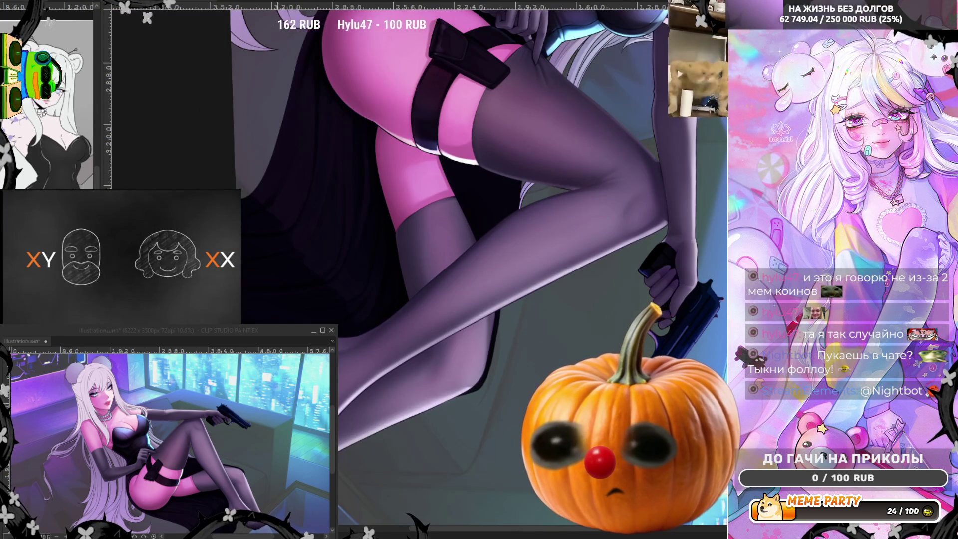
{"action": "key", "text": "h"}
{"action": "scroll", "coordinate": [559, 260], "scroll_direction": "down", "scroll_amount": 2}
{"action": "scroll", "coordinate": [574, 270], "scroll_direction": "up", "scroll_amount": 8}
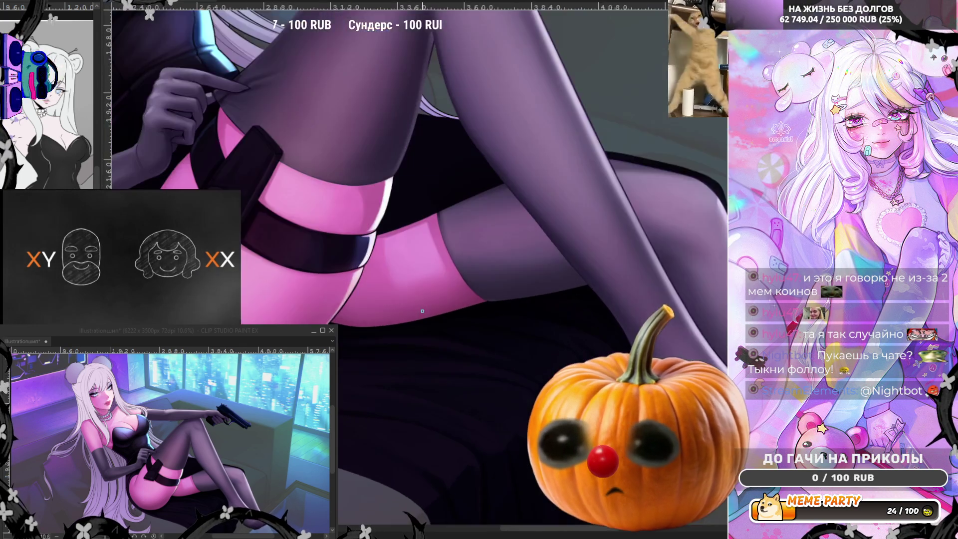
{"action": "scroll", "coordinate": [597, 279], "scroll_direction": "down", "scroll_amount": 2}
{"action": "scroll", "coordinate": [597, 279], "scroll_direction": "up", "scroll_amount": 4}
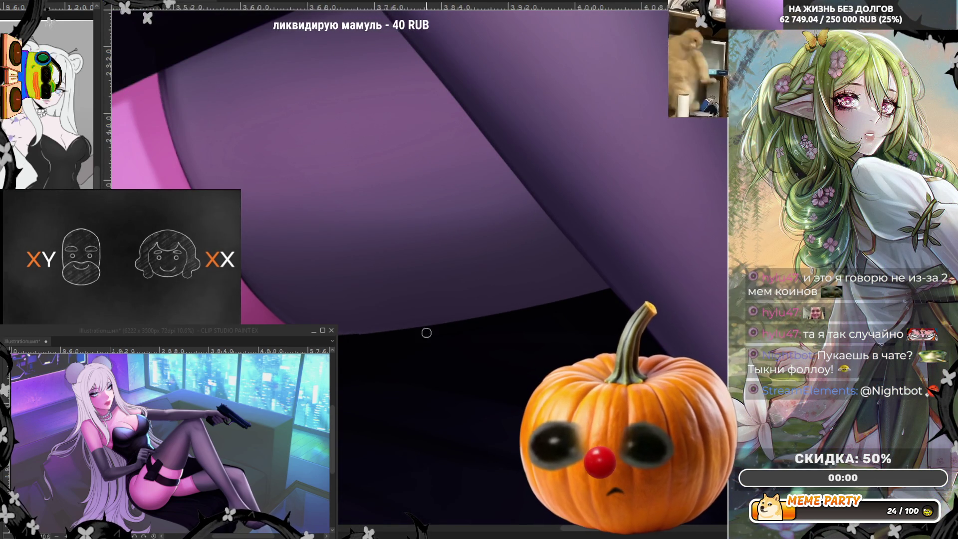
{"action": "scroll", "coordinate": [603, 270], "scroll_direction": "down", "scroll_amount": 2}
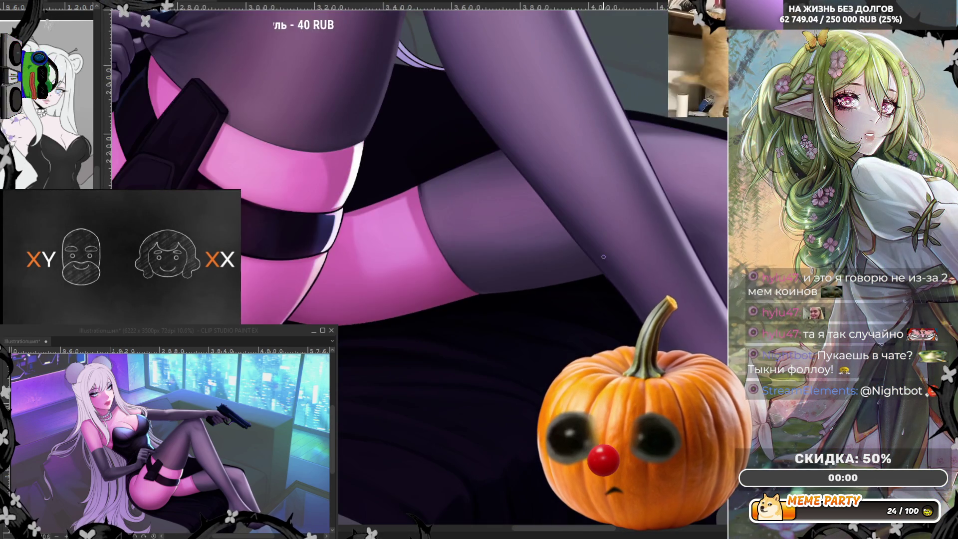
{"action": "scroll", "coordinate": [433, 298], "scroll_direction": "up", "scroll_amount": 5}
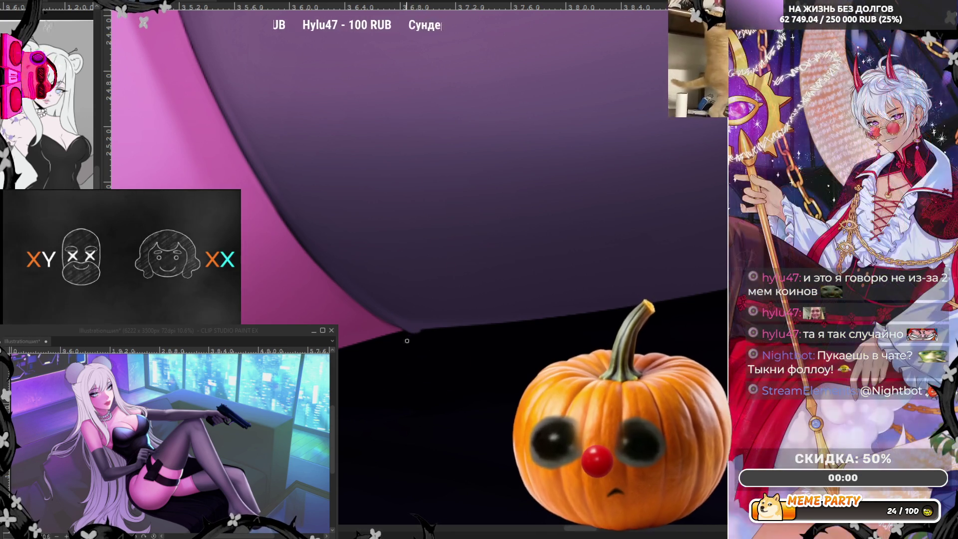
{"action": "mouse_move", "coordinate": [423, 339]}
{"action": "left_mouse_down"}
{"action": "mouse_move", "coordinate": [395, 317]}
{"action": "mouse_move", "coordinate": [404, 326]}
{"action": "left_mouse_up"}
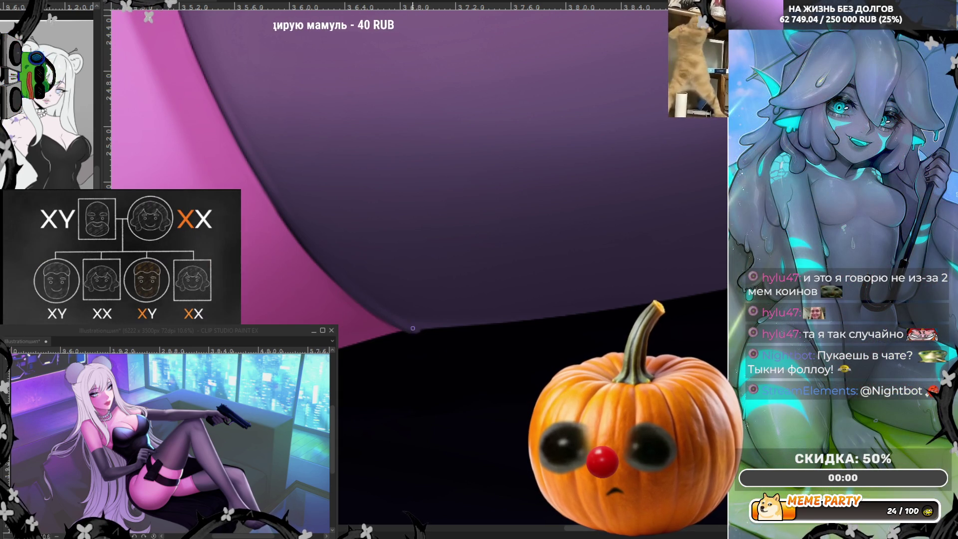
{"action": "key", "text": "h"}
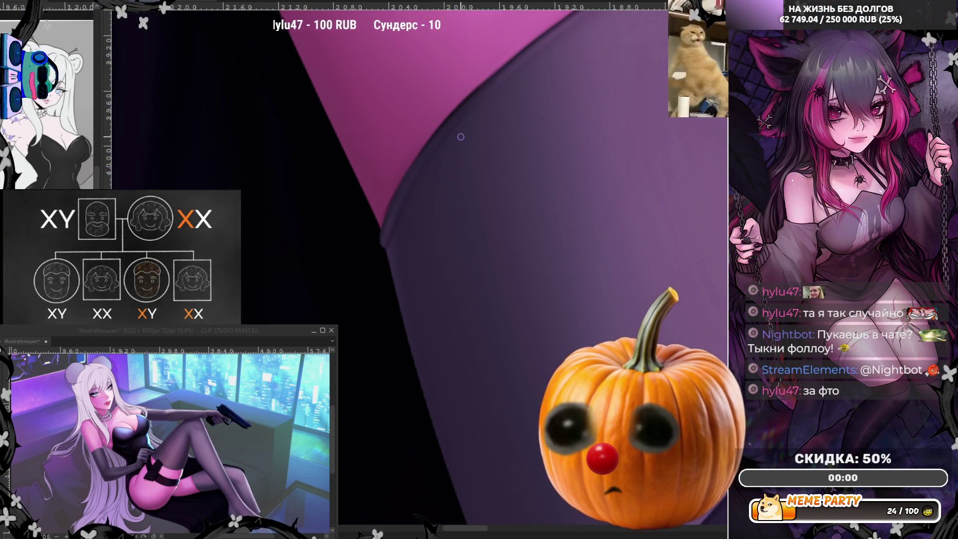
{"action": "scroll", "coordinate": [479, 113], "scroll_direction": "down", "scroll_amount": 2}
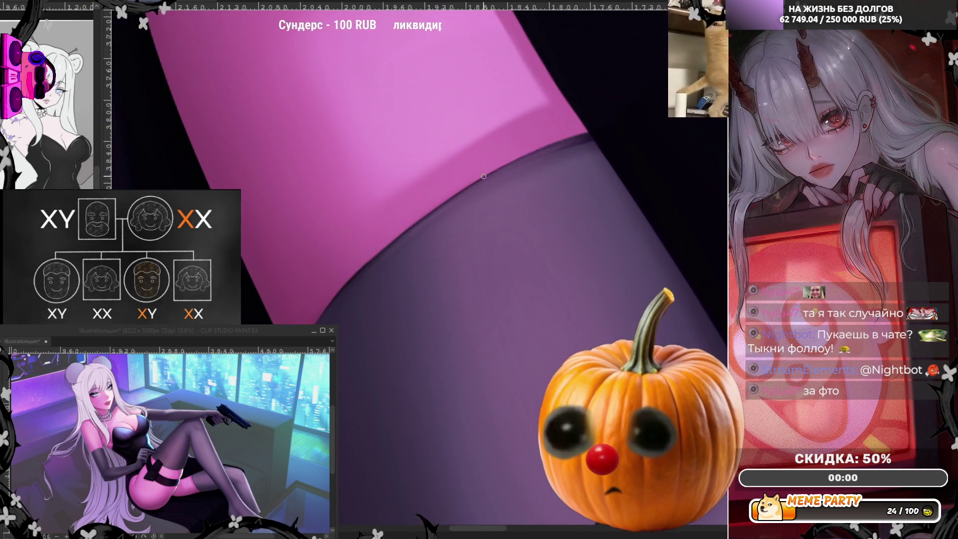
{"action": "key", "text": "e"}
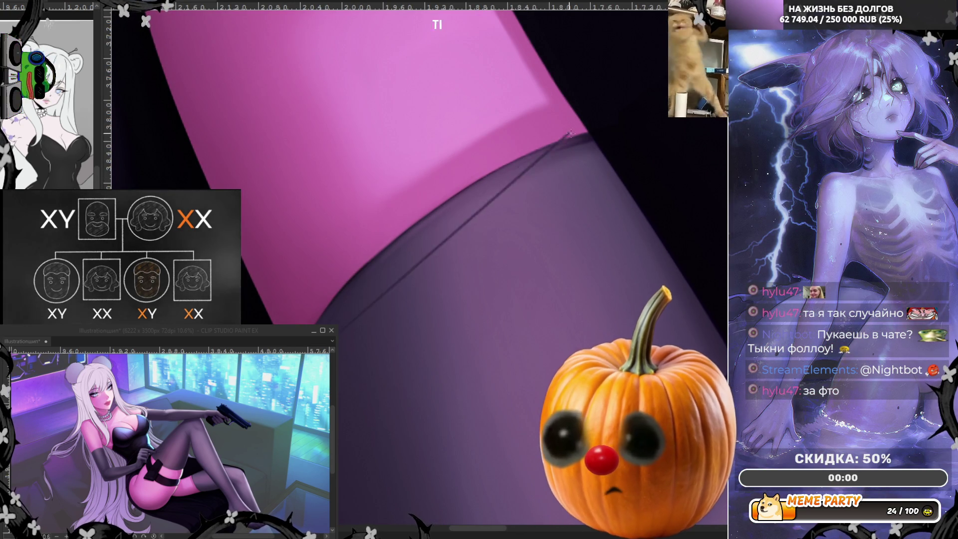
{"action": "left_click", "coordinate": [587, 132]}
{"action": "left_click", "coordinate": [372, 204]}
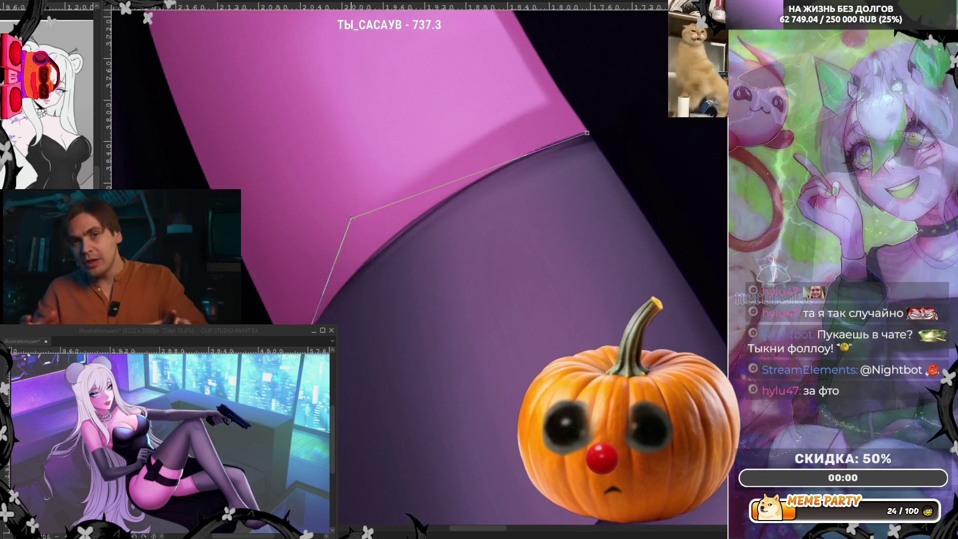
{"action": "key", "text": "BackSpace"}
{"action": "left_click", "coordinate": [349, 220]}
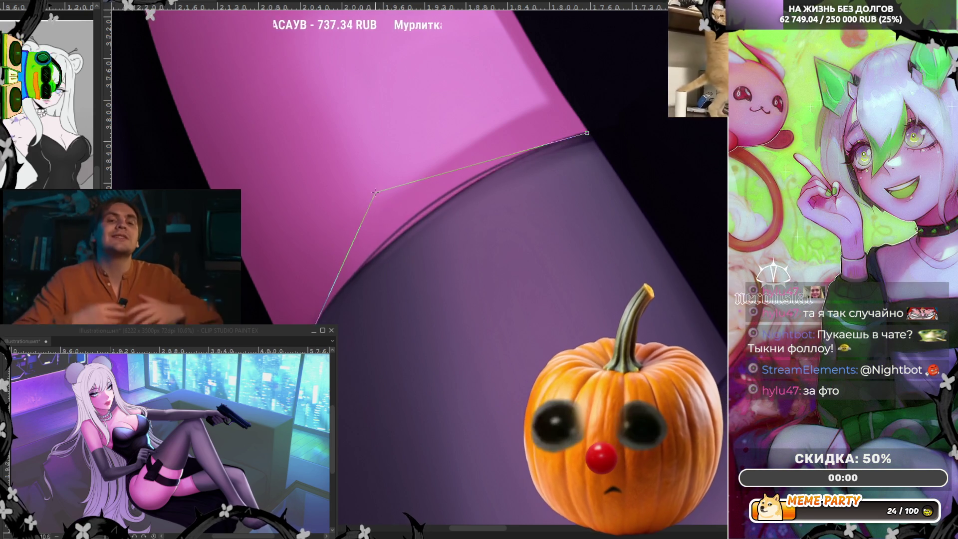
{"action": "key", "text": "Escape"}
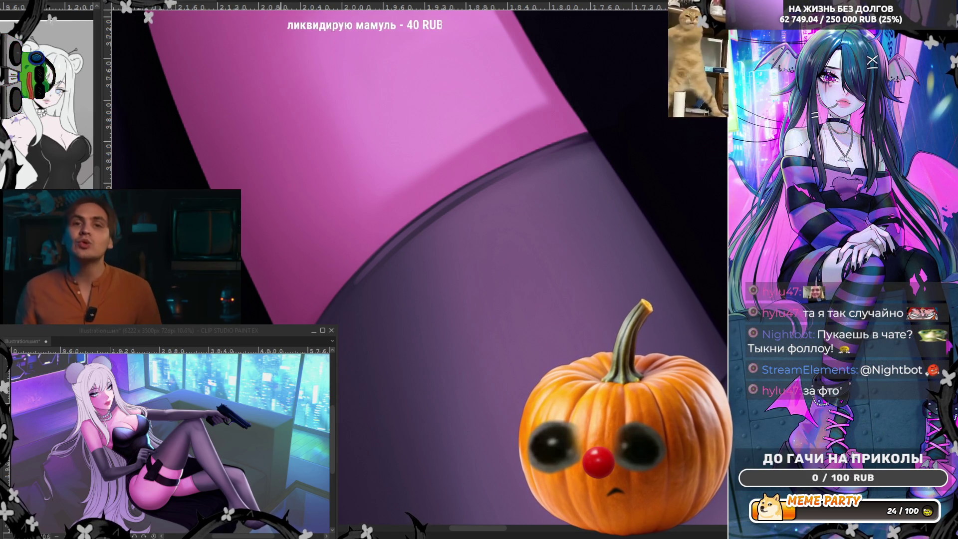
{"action": "scroll", "coordinate": [544, 264], "scroll_direction": "down", "scroll_amount": 4}
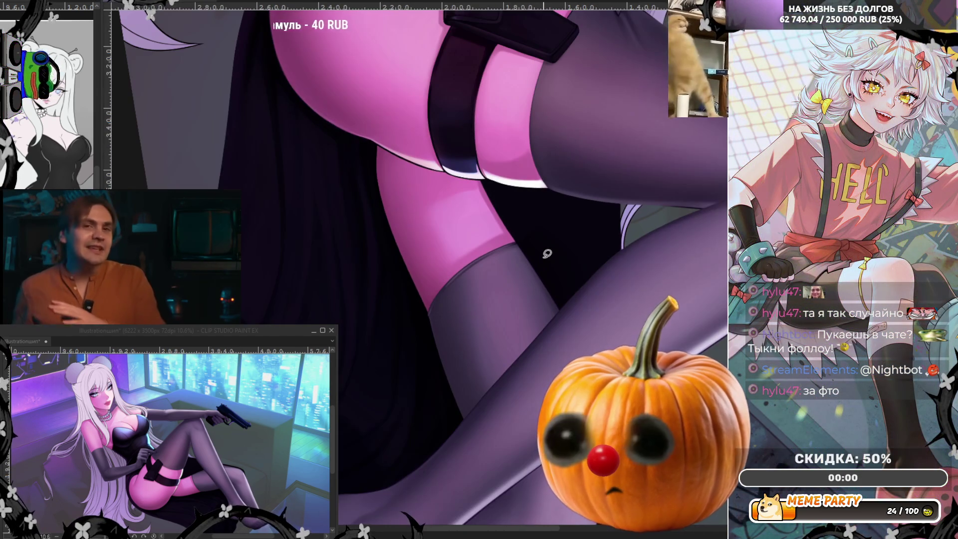
Step: Zoom in on the stocking fold and paint out its light scratch with dark strokes
{"action": "scroll", "coordinate": [546, 254], "scroll_direction": "down", "scroll_amount": 2}
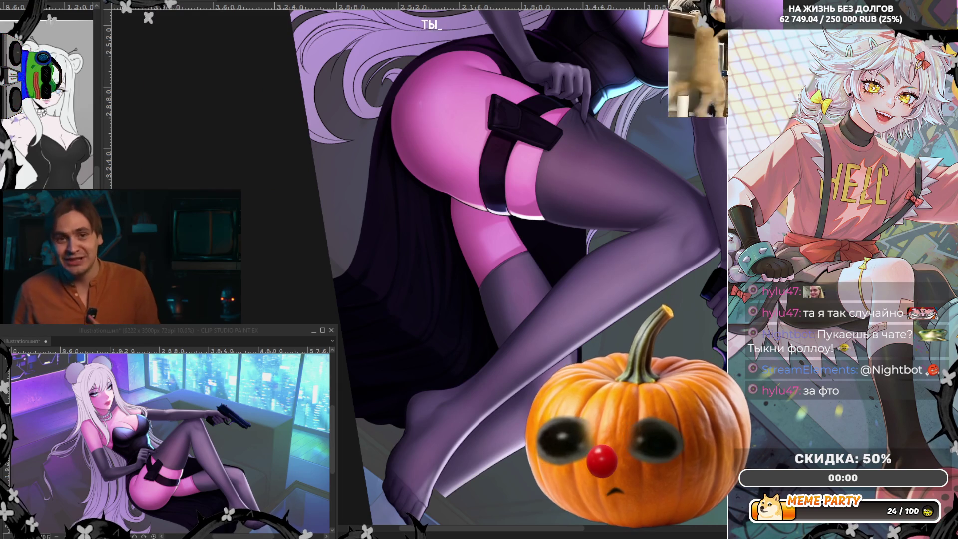
{"action": "scroll", "coordinate": [548, 256], "scroll_direction": "down", "scroll_amount": 4}
{"action": "scroll", "coordinate": [511, 239], "scroll_direction": "up", "scroll_amount": 3}
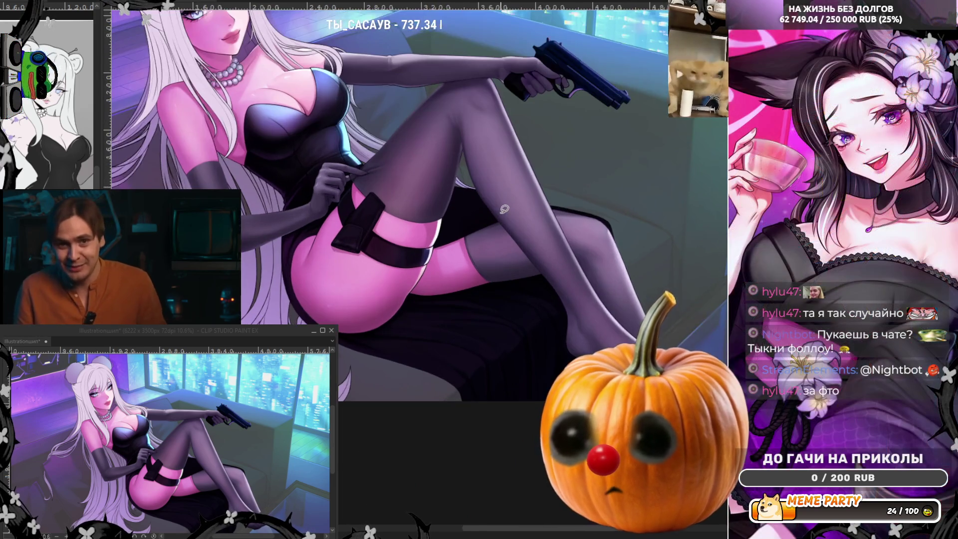
{"action": "scroll", "coordinate": [504, 208], "scroll_direction": "up", "scroll_amount": 5}
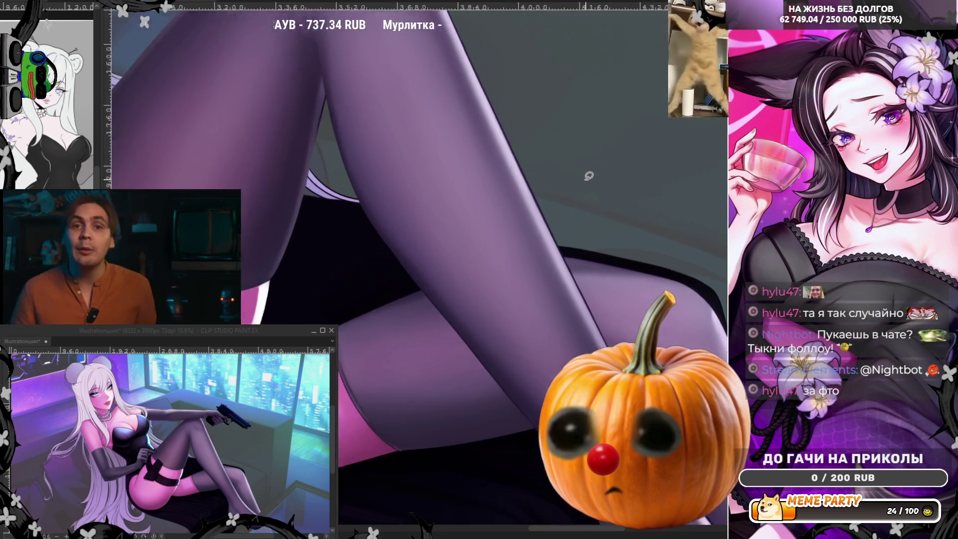
{"action": "scroll", "coordinate": [614, 312], "scroll_direction": "up", "scroll_amount": 2}
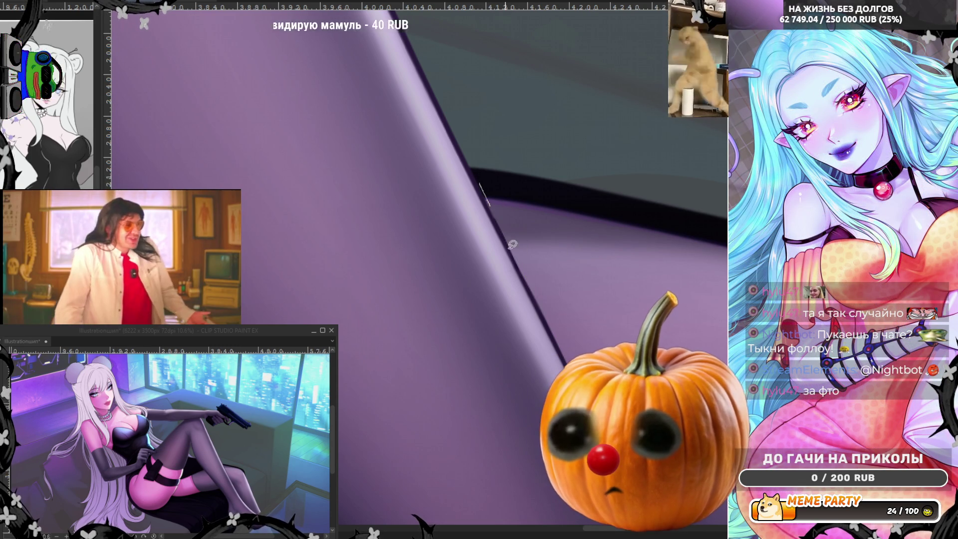
{"action": "mouse_move", "coordinate": [513, 245]}
{"action": "left_mouse_down"}
{"action": "mouse_move", "coordinate": [498, 207]}
{"action": "mouse_move", "coordinate": [524, 279]}
{"action": "left_mouse_up"}
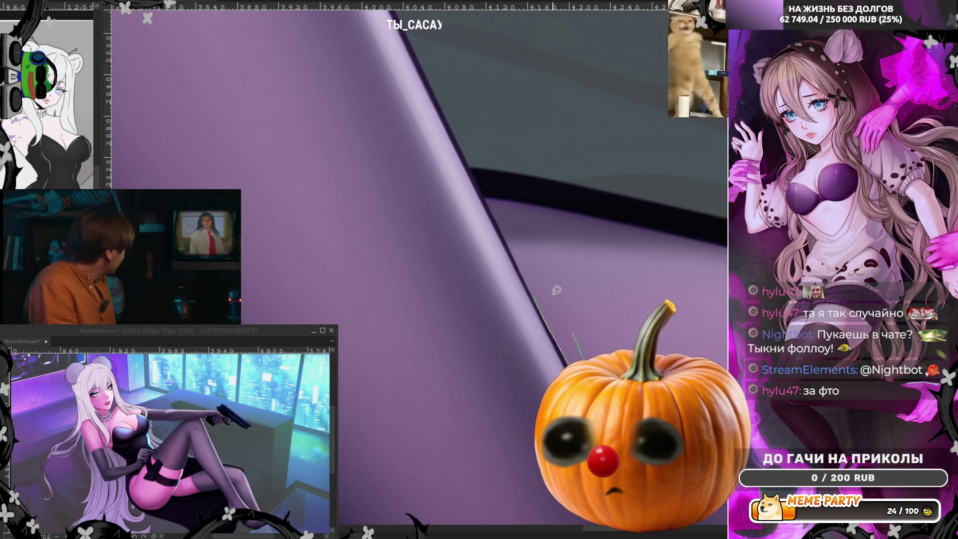
{"action": "left_click_drag", "start_coordinate": [541, 299], "coordinate": [553, 286]}
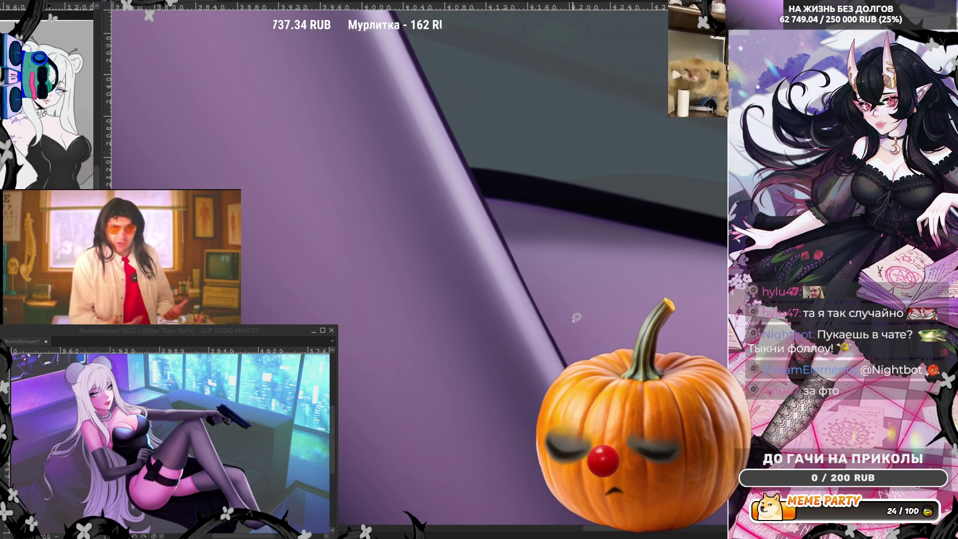
{"action": "scroll", "coordinate": [490, 199], "scroll_direction": "down", "scroll_amount": 5}
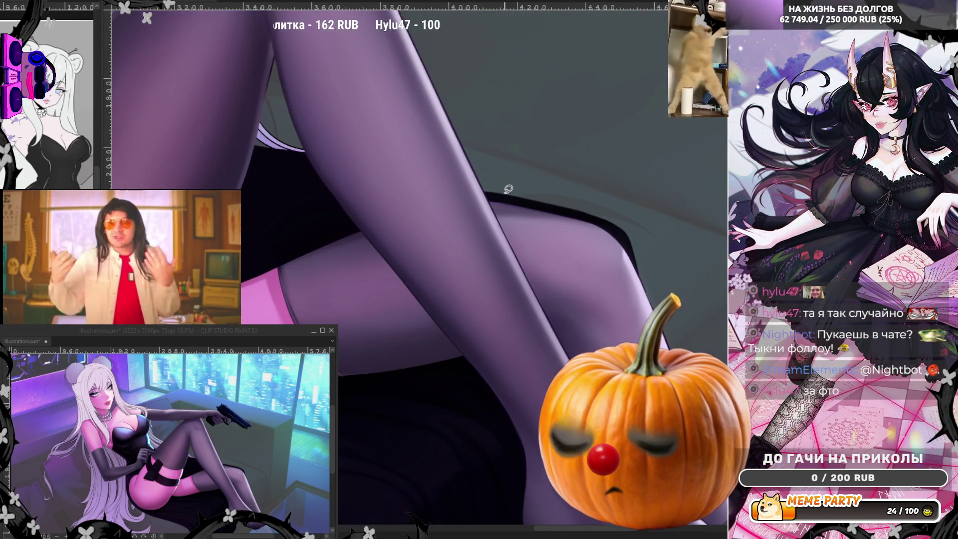
Step: Draw straight lines along the leg edge, then mirror the canvas view horizontally
{"action": "scroll", "coordinate": [274, 101], "scroll_direction": "up", "scroll_amount": 1}
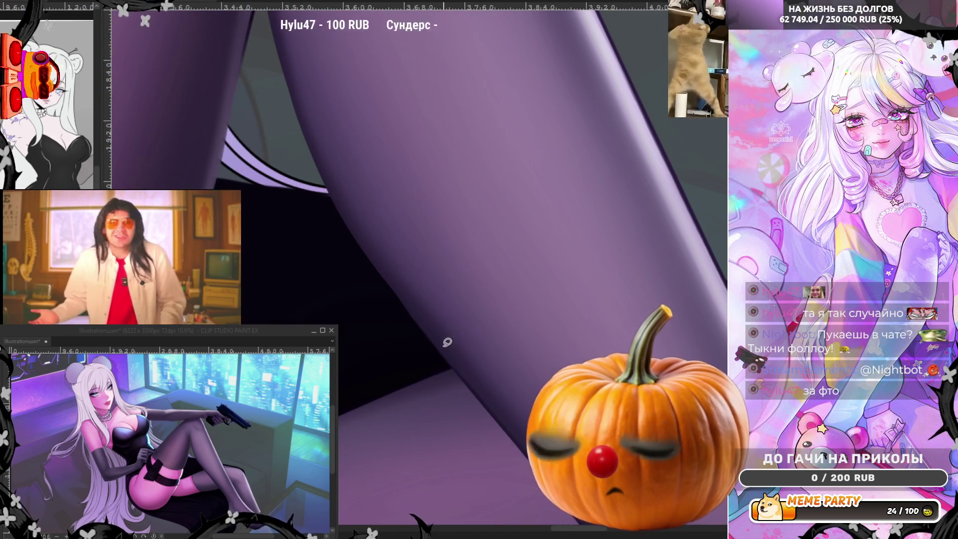
{"action": "scroll", "coordinate": [373, 318], "scroll_direction": "up", "scroll_amount": 1}
{"action": "scroll", "coordinate": [350, 145], "scroll_direction": "up", "scroll_amount": 1}
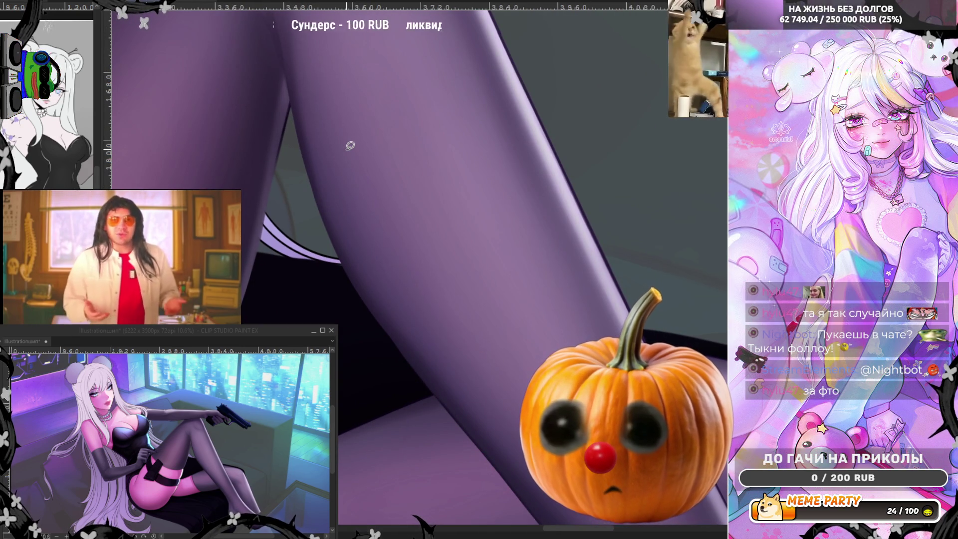
{"action": "scroll", "coordinate": [182, 155], "scroll_direction": "up", "scroll_amount": 2}
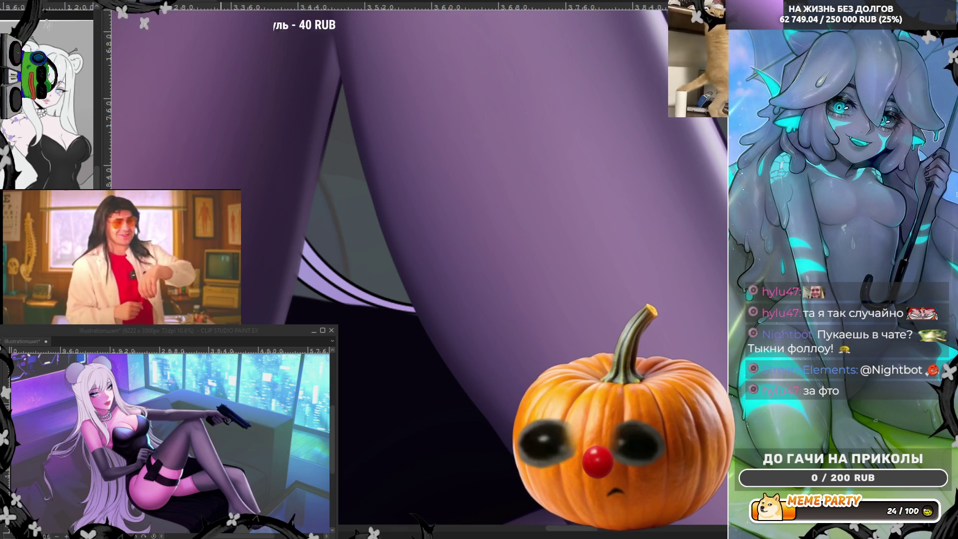
{"action": "left_click_drag", "start_coordinate": [257, 349], "coordinate": [339, 79]}
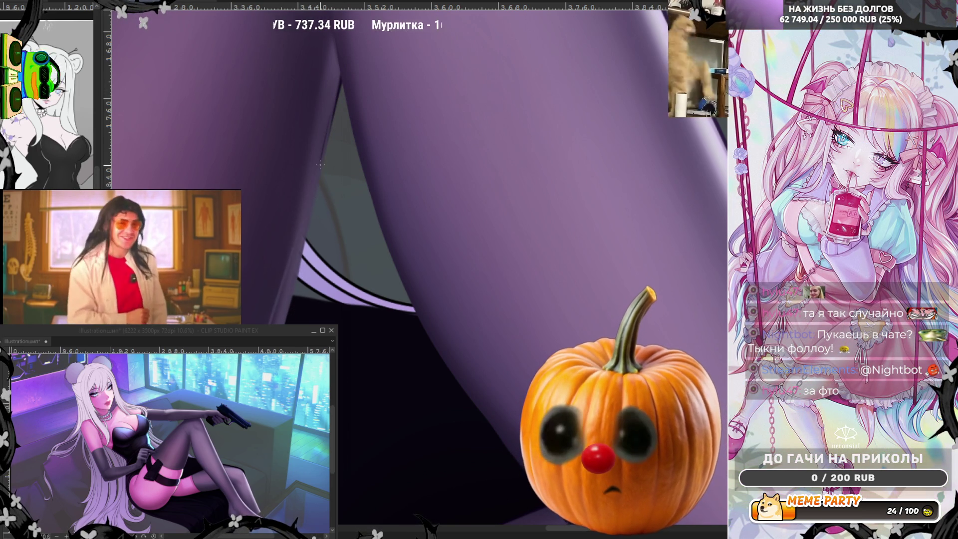
{"action": "left_click_drag", "start_coordinate": [338, 76], "coordinate": [294, 303]}
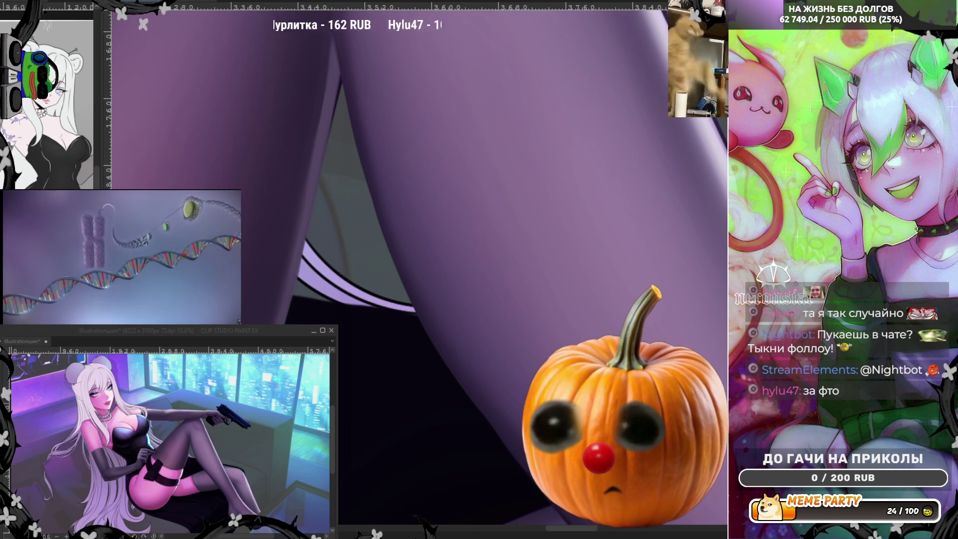
{"action": "key", "text": "h"}
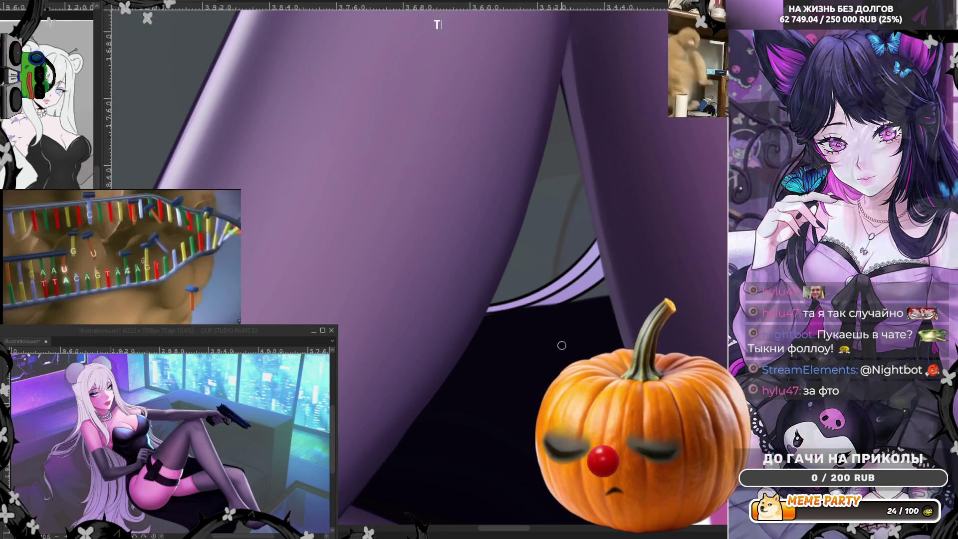
Step: Draw curves along the inner leg edge, fill the strip dark purple, and unmirror the canvas
{"action": "scroll", "coordinate": [469, 277], "scroll_direction": "down", "scroll_amount": 4}
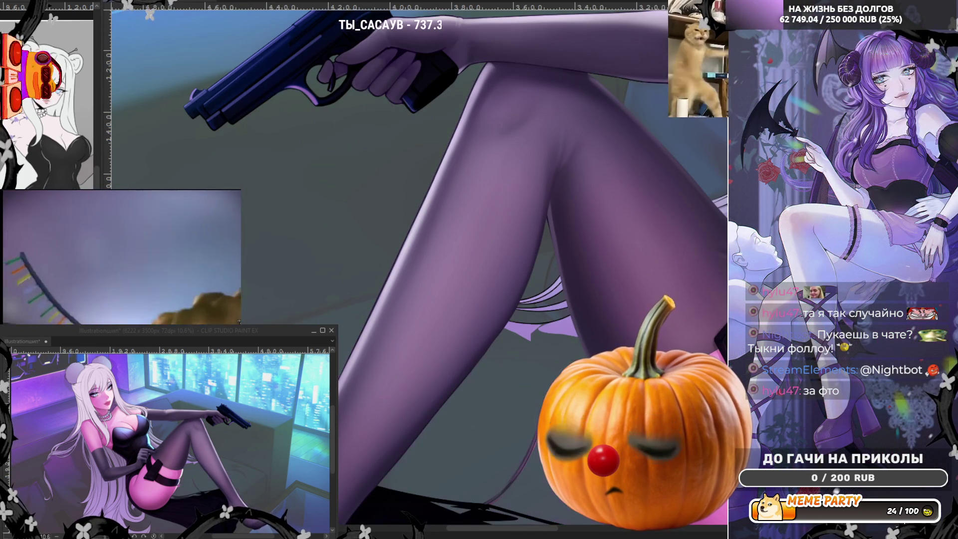
{"action": "scroll", "coordinate": [723, 358], "scroll_direction": "up", "scroll_amount": 1}
{"action": "scroll", "coordinate": [603, 191], "scroll_direction": "up", "scroll_amount": 3}
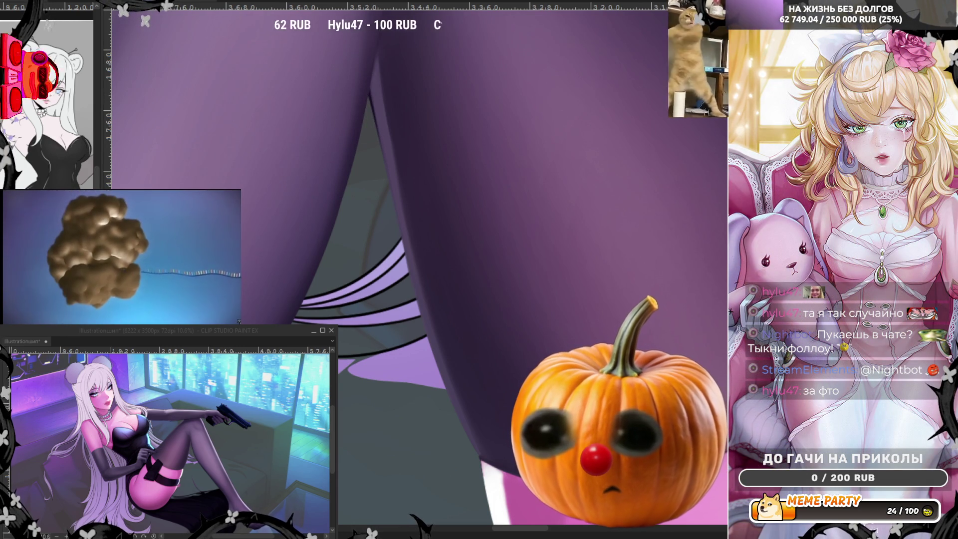
{"action": "left_click_drag", "start_coordinate": [370, 94], "coordinate": [479, 456]}
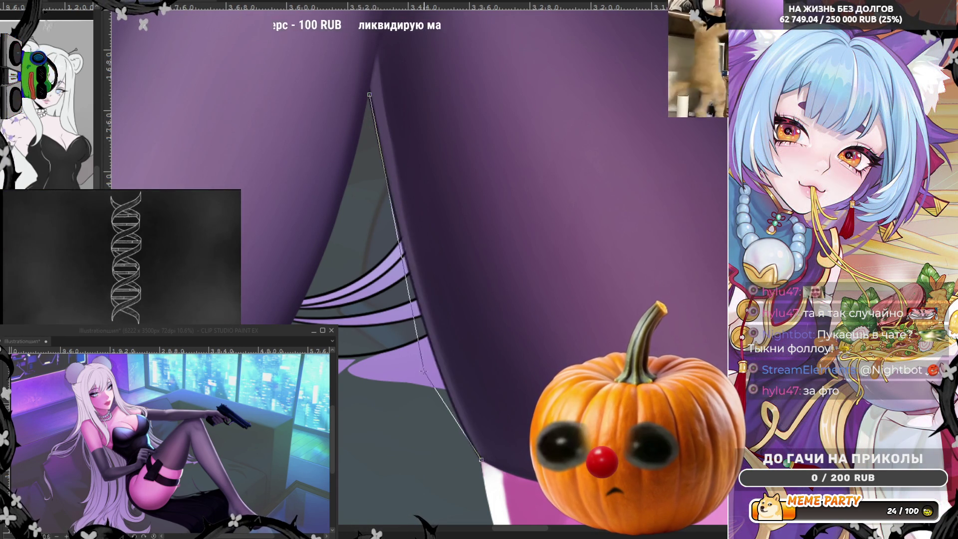
{"action": "left_click", "coordinate": [432, 390]}
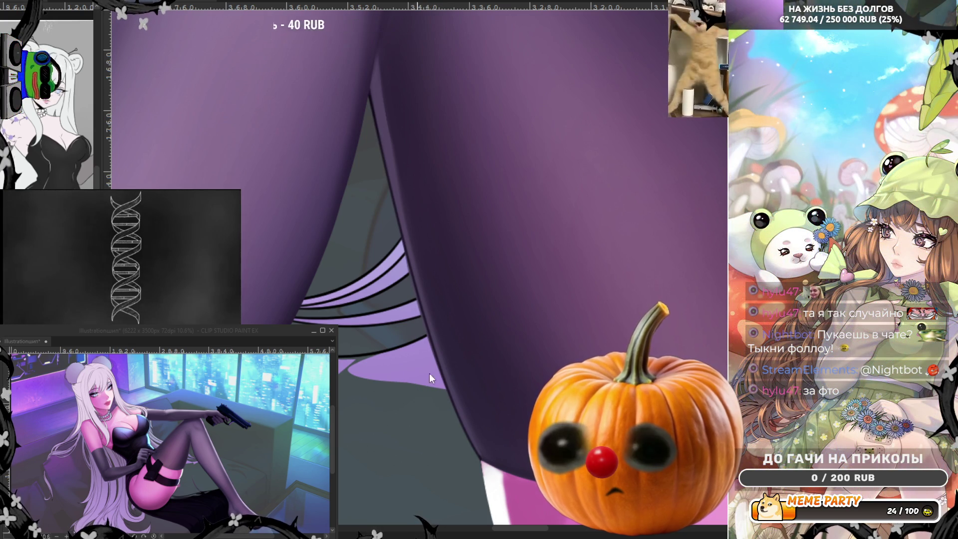
{"action": "left_click_drag", "start_coordinate": [370, 95], "coordinate": [480, 459]}
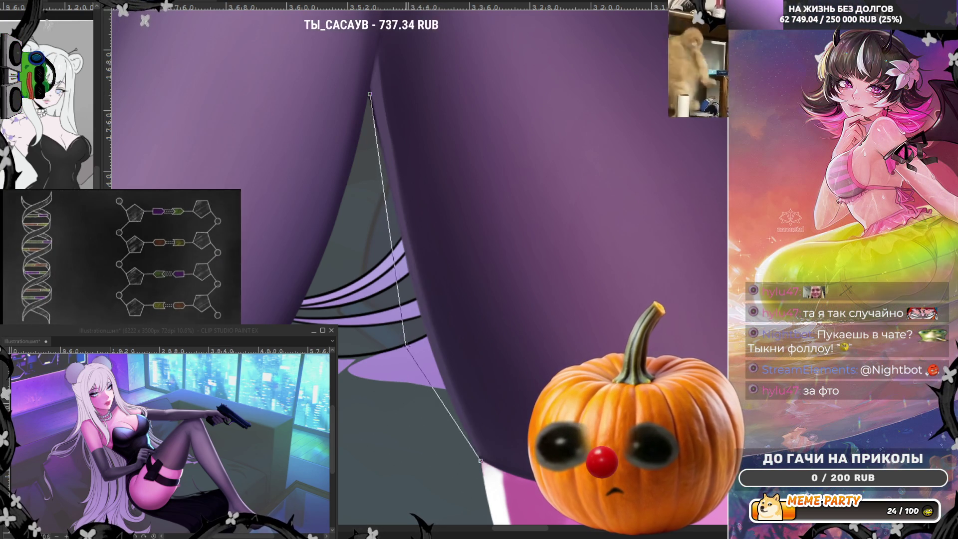
{"action": "left_click", "coordinate": [418, 355]}
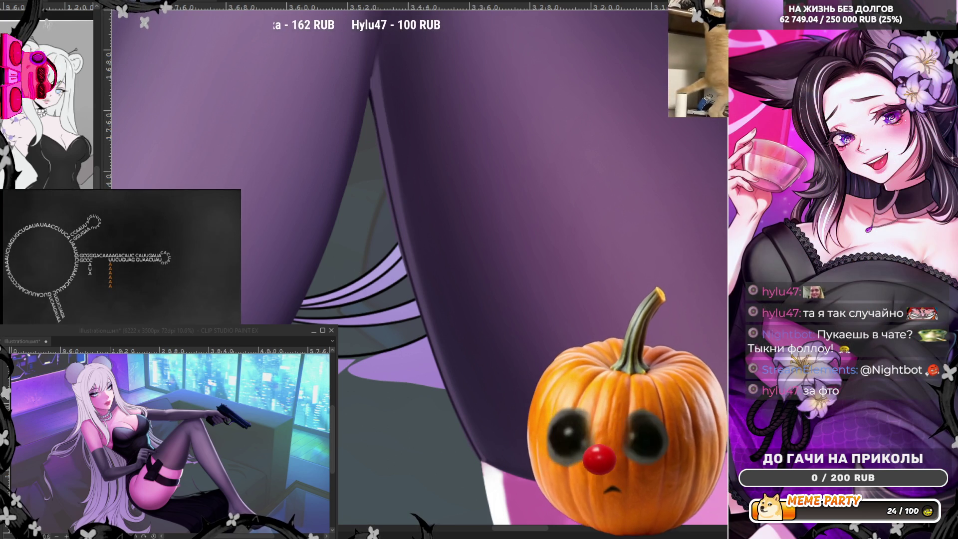
{"action": "key", "text": "h"}
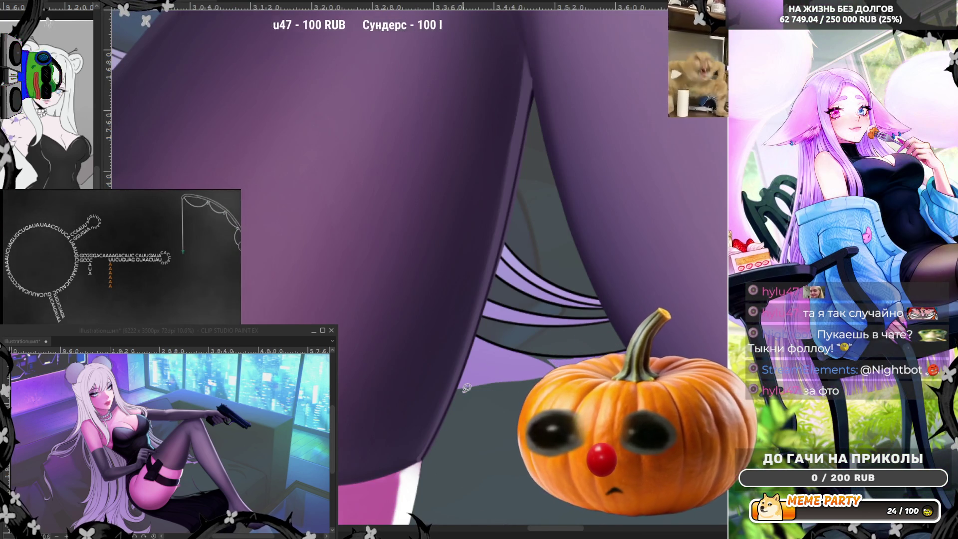
Step: Lasso a thin strip along the leg's edge and zoom in on the thigh
{"action": "mouse_move", "coordinate": [509, 253]}
{"action": "left_mouse_down"}
{"action": "mouse_move", "coordinate": [527, 135]}
{"action": "mouse_move", "coordinate": [519, 243]}
{"action": "left_mouse_up"}
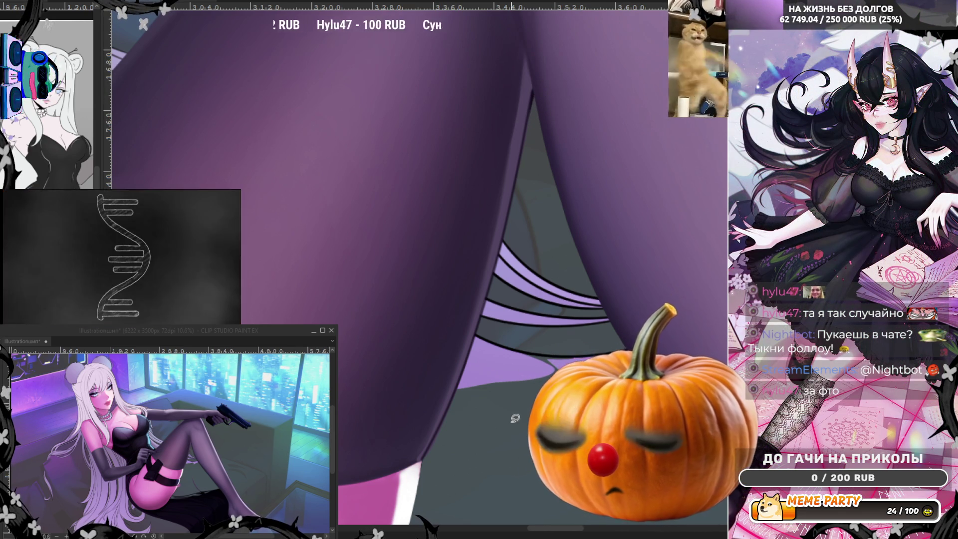
{"action": "scroll", "coordinate": [523, 427], "scroll_direction": "up", "scroll_amount": 1}
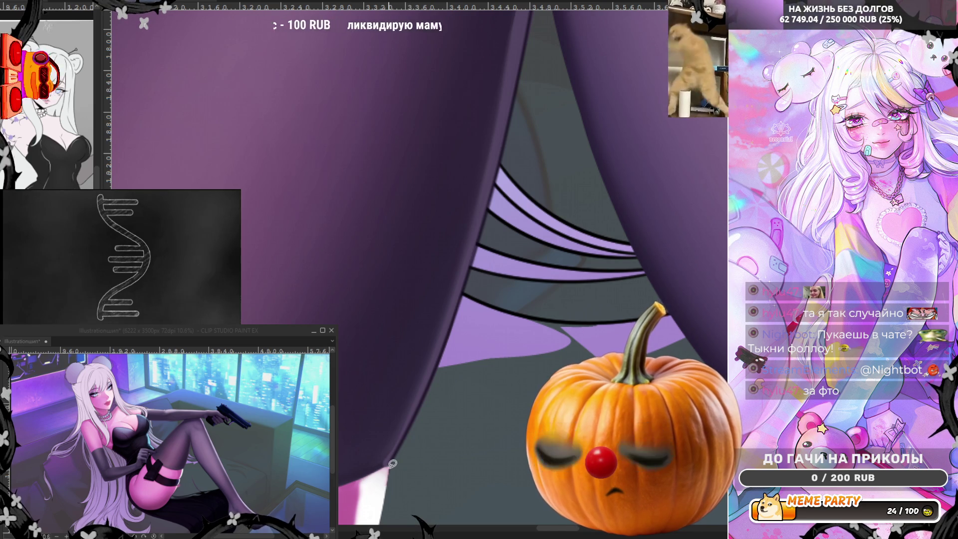
{"action": "scroll", "coordinate": [517, 288], "scroll_direction": "down", "scroll_amount": 2}
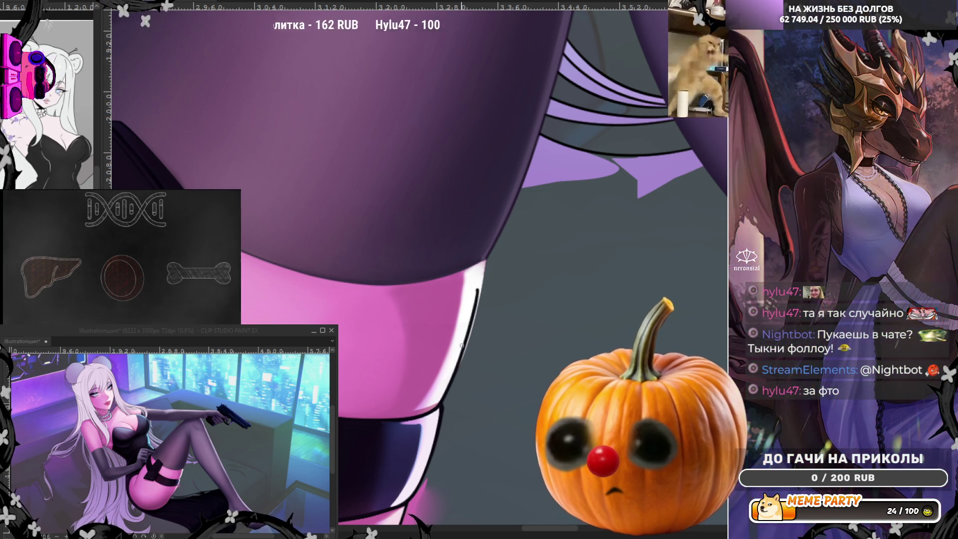
Step: Ink short dark strokes along the thigh outline and add a thin white highlight along its edge
{"action": "left_click_drag", "start_coordinate": [443, 402], "coordinate": [440, 436]}
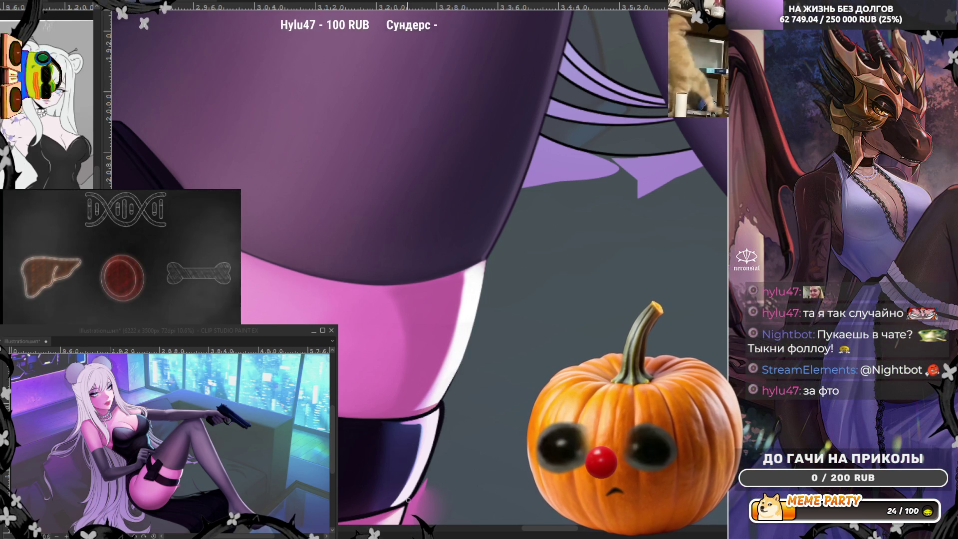
{"action": "left_click_drag", "start_coordinate": [449, 388], "coordinate": [455, 373]}
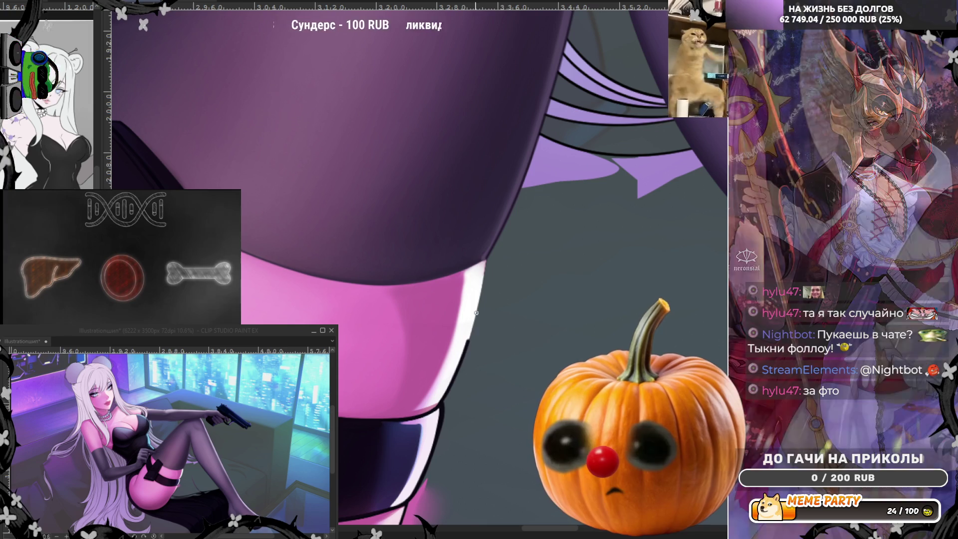
{"action": "left_click_drag", "start_coordinate": [488, 255], "coordinate": [481, 281]}
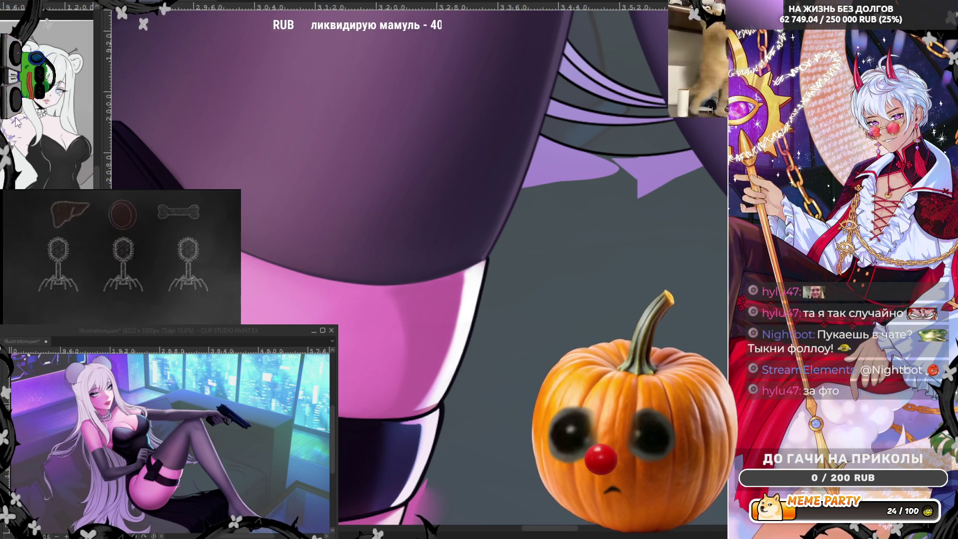
{"action": "mouse_move", "coordinate": [483, 301]}
{"action": "left_mouse_down"}
{"action": "mouse_move", "coordinate": [490, 256]}
{"action": "mouse_move", "coordinate": [483, 297]}
{"action": "left_mouse_up"}
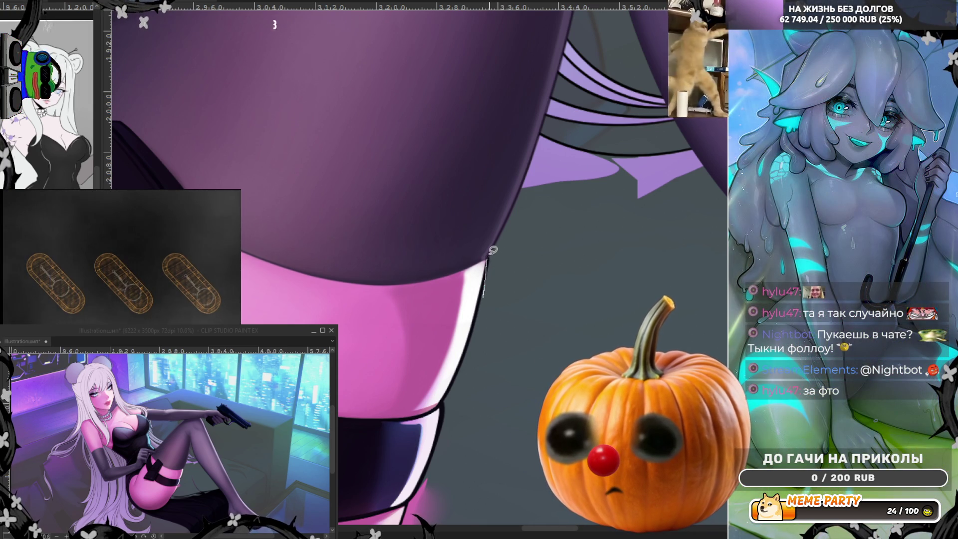
{"action": "left_click_drag", "start_coordinate": [489, 255], "coordinate": [478, 328]}
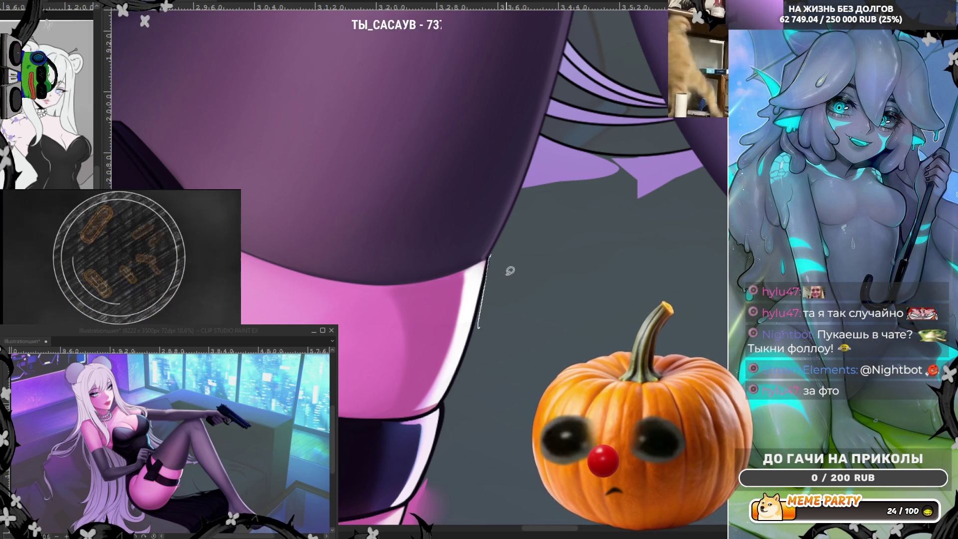
{"action": "scroll", "coordinate": [501, 239], "scroll_direction": "down", "scroll_amount": 3}
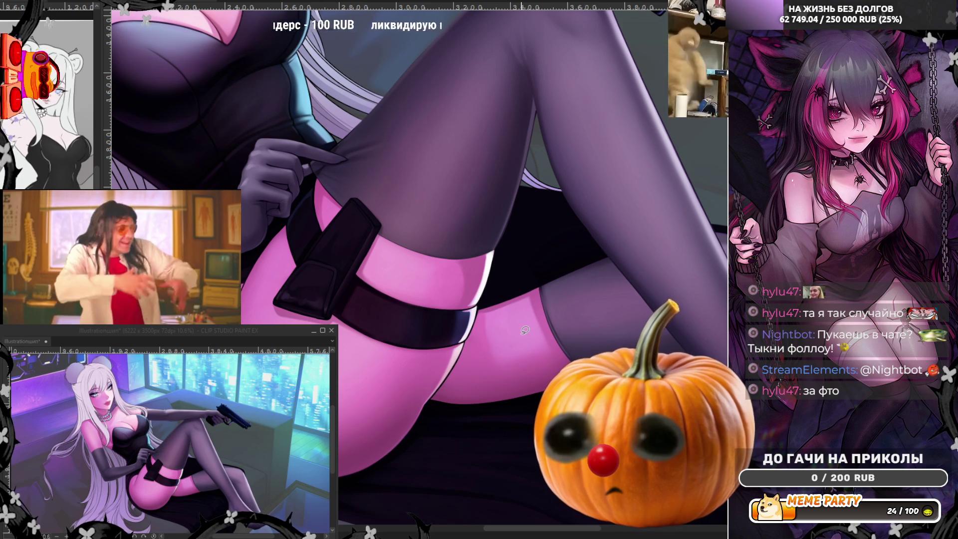
Step: Check the whole picture, flip the canvas horizontally, and clear the leg's lasso selection
{"action": "scroll", "coordinate": [525, 329], "scroll_direction": "down", "scroll_amount": 5}
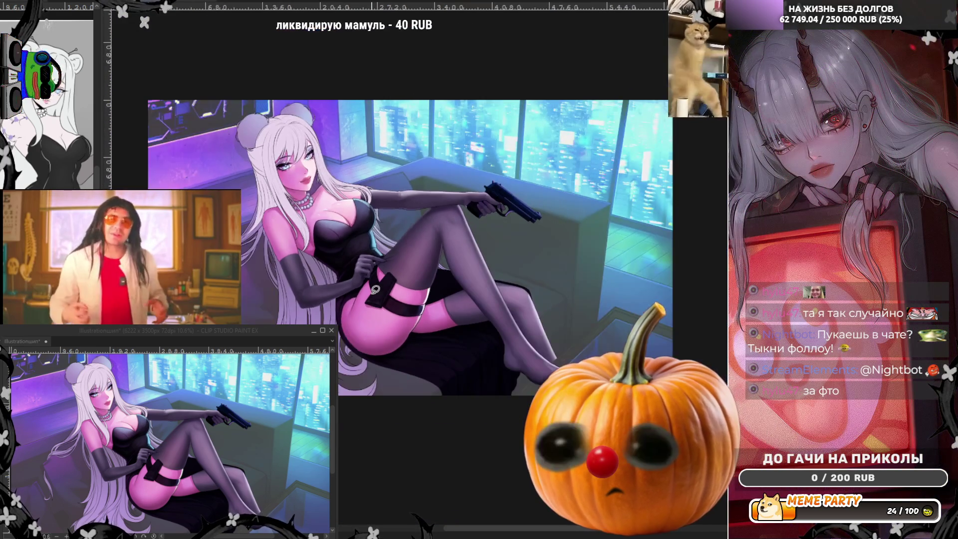
{"action": "scroll", "coordinate": [375, 289], "scroll_direction": "up", "scroll_amount": 3}
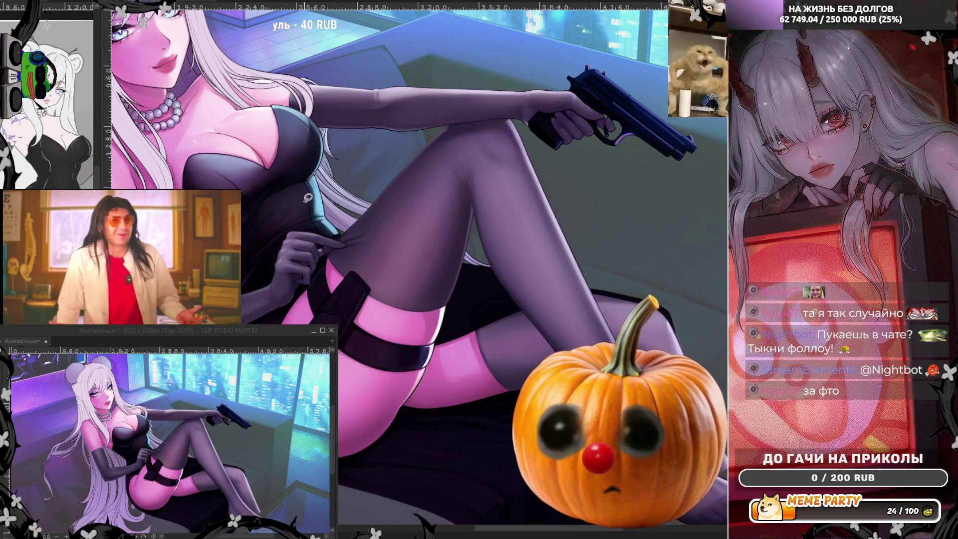
{"action": "scroll", "coordinate": [529, 295], "scroll_direction": "up", "scroll_amount": 1}
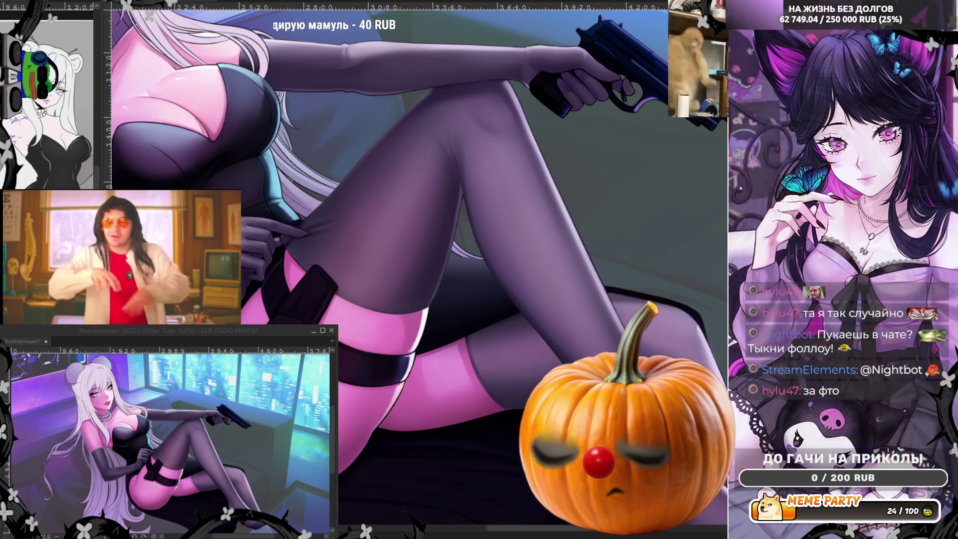
{"action": "key", "text": "h"}
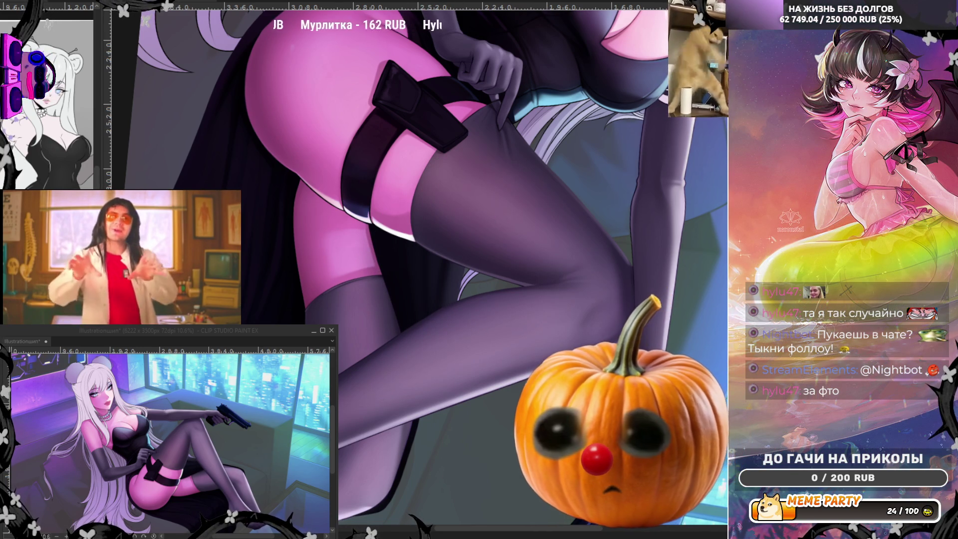
{"action": "left_click_drag", "start_coordinate": [404, 413], "coordinate": [402, 410]}
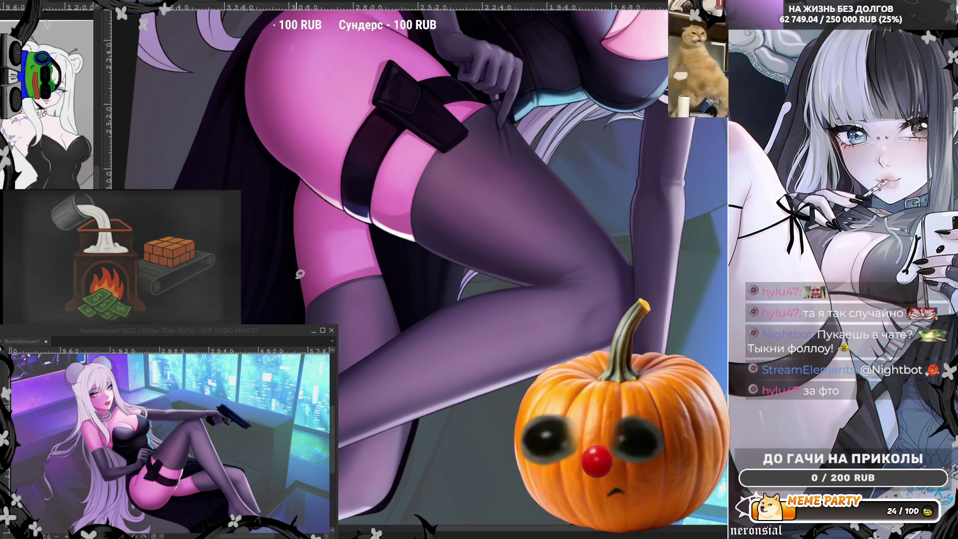
{"action": "scroll", "coordinate": [448, 286], "scroll_direction": "up", "scroll_amount": 2}
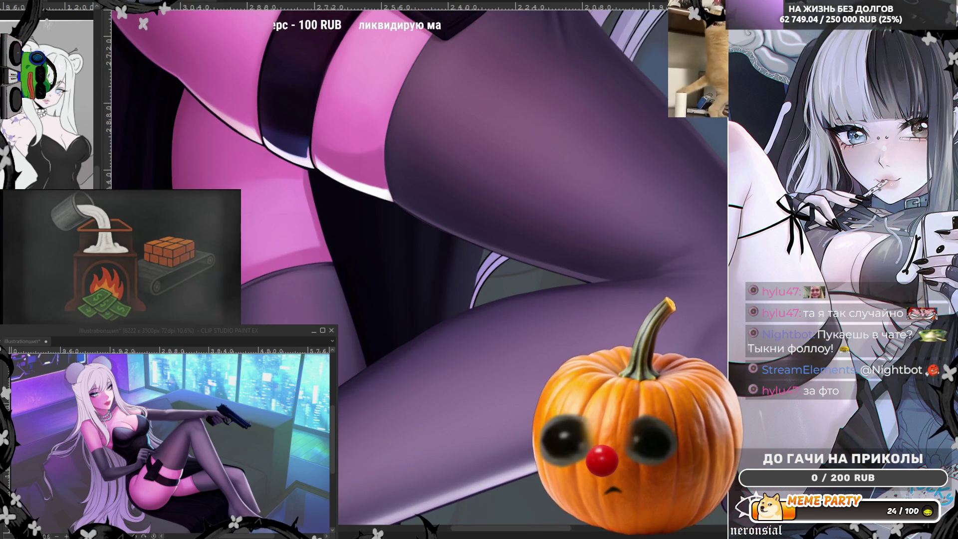
{"action": "scroll", "coordinate": [554, 366], "scroll_direction": "down", "scroll_amount": 2}
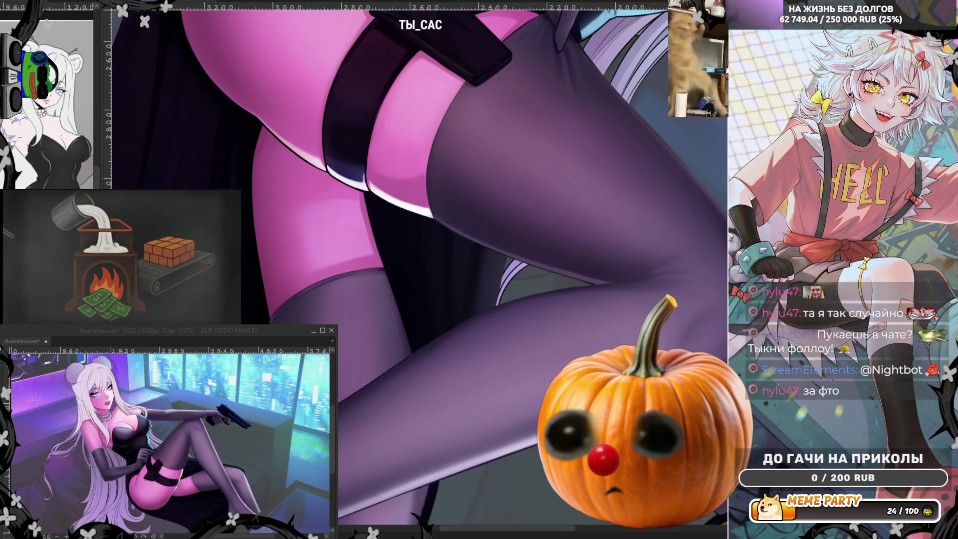
{"action": "scroll", "coordinate": [588, 114], "scroll_direction": "down", "scroll_amount": 2}
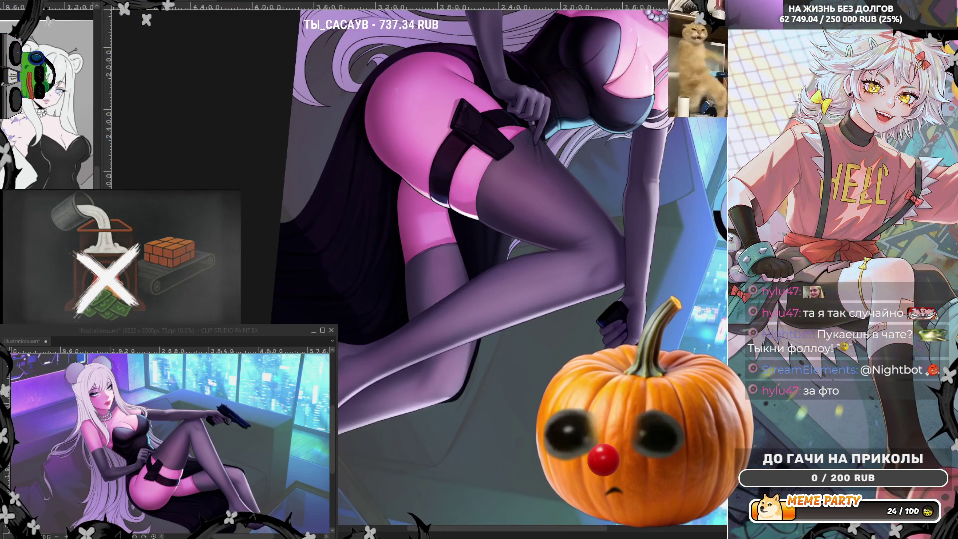
{"action": "scroll", "coordinate": [694, 225], "scroll_direction": "up", "scroll_amount": 1}
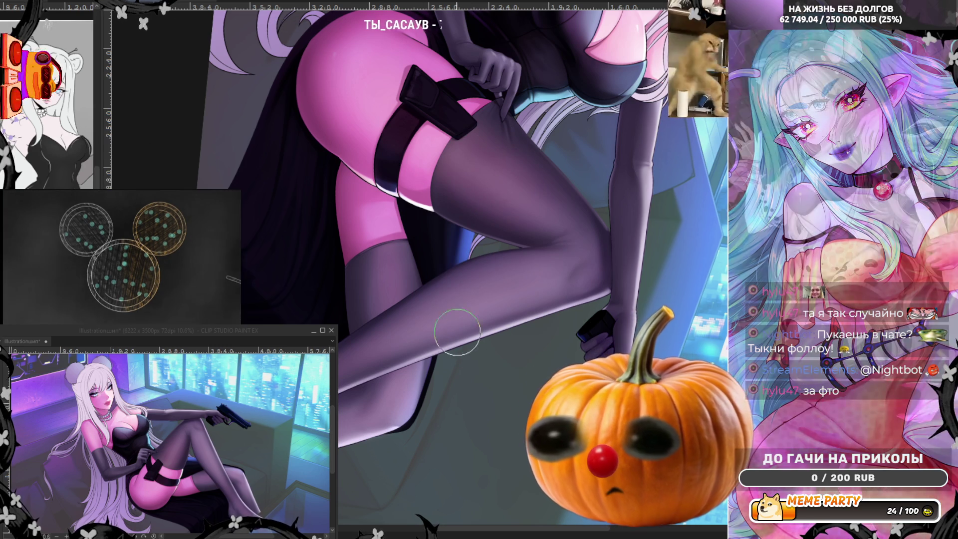
{"action": "key", "text": "h"}
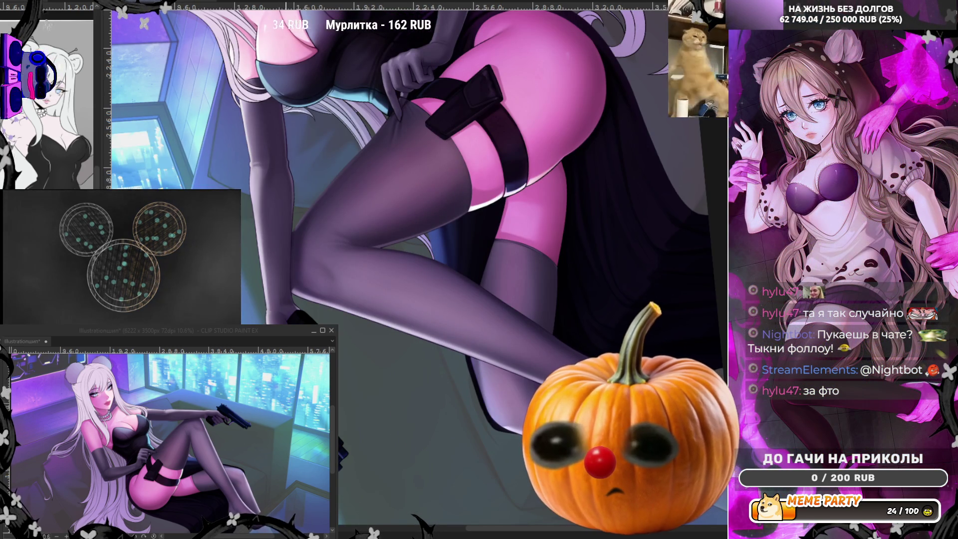
{"action": "key", "text": "h"}
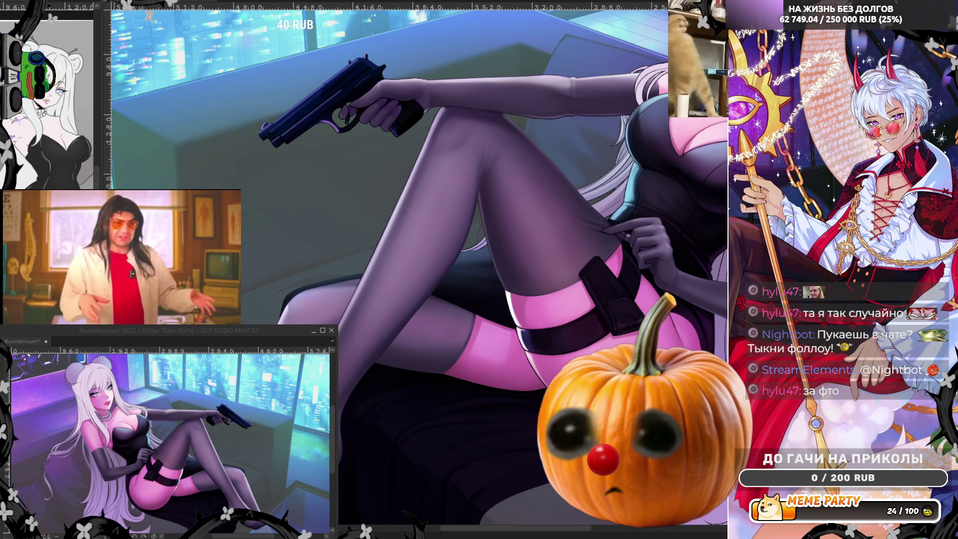
{"action": "scroll", "coordinate": [369, 272], "scroll_direction": "up", "scroll_amount": 1}
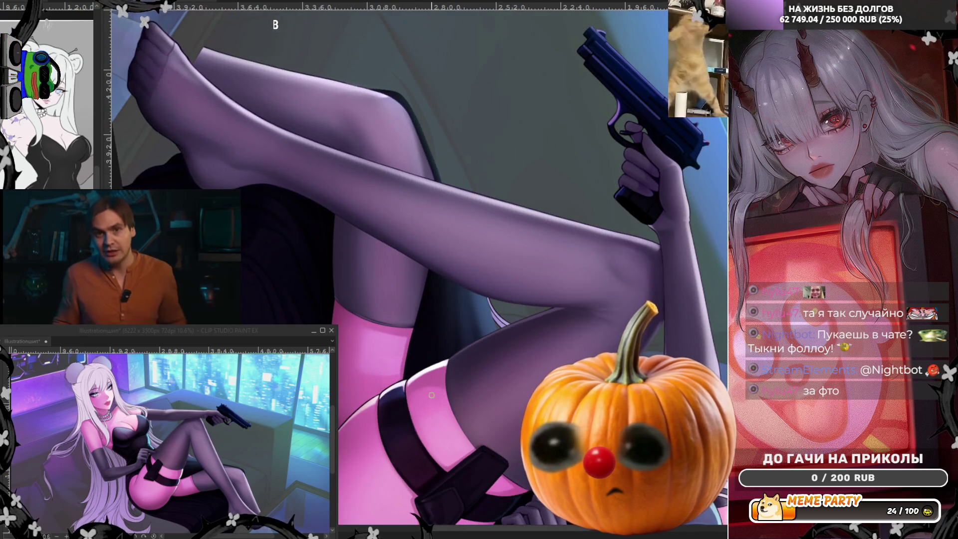
{"action": "scroll", "coordinate": [431, 395], "scroll_direction": "up", "scroll_amount": 2}
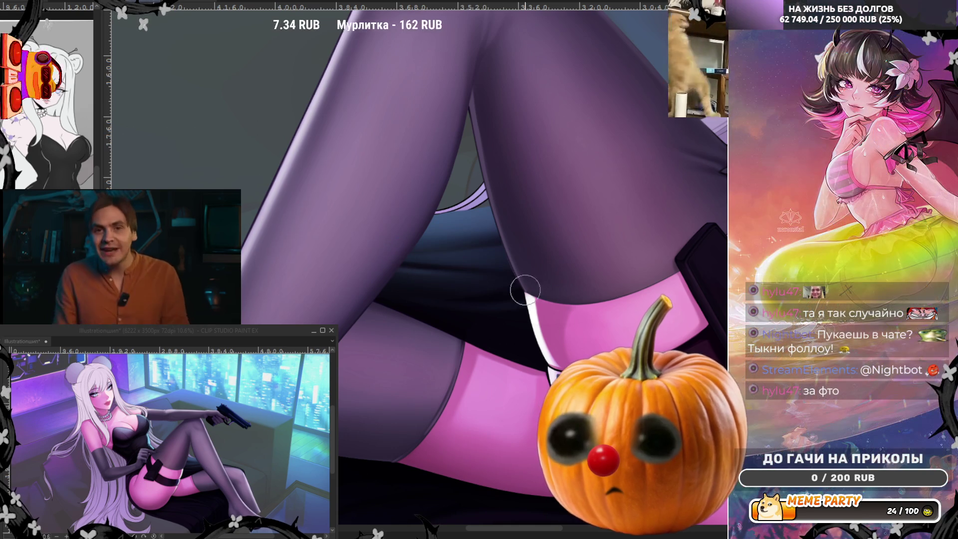
{"action": "mouse_move", "coordinate": [480, 533]}
{"action": "left_mouse_down"}
{"action": "mouse_move", "coordinate": [447, 530]}
{"action": "mouse_move", "coordinate": [460, 532]}
{"action": "left_mouse_up"}
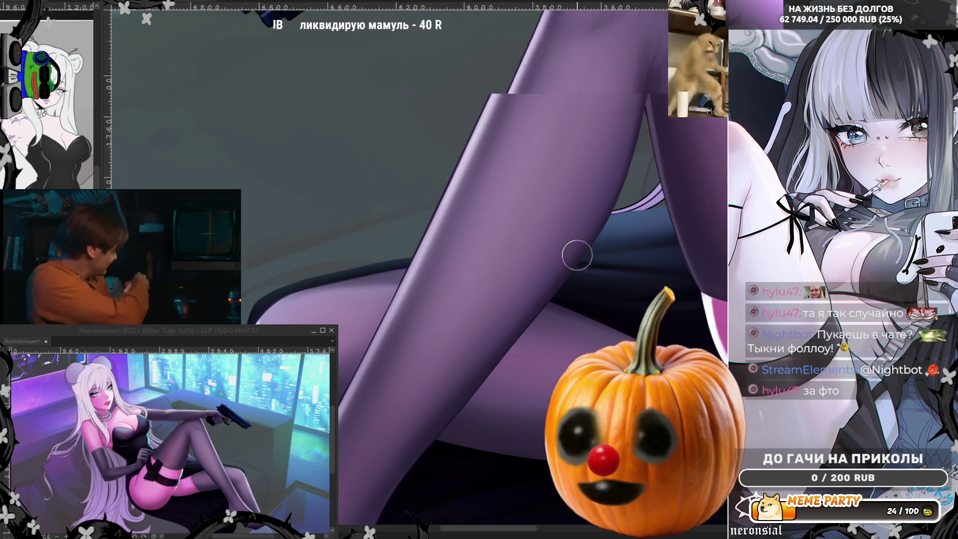
{"action": "scroll", "coordinate": [577, 255], "scroll_direction": "down", "scroll_amount": 4}
{"action": "scroll", "coordinate": [439, 221], "scroll_direction": "up", "scroll_amount": 8}
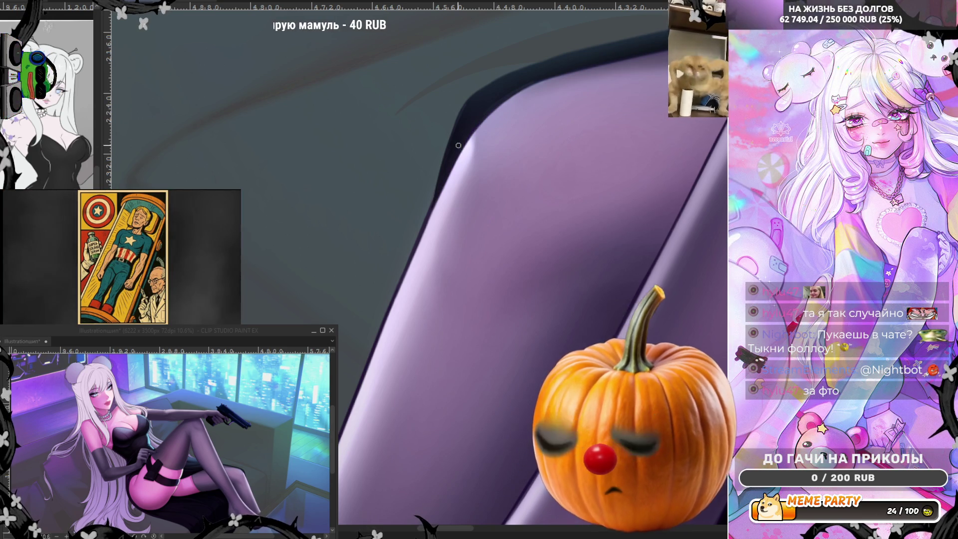
{"action": "left_click_drag", "start_coordinate": [446, 169], "coordinate": [465, 138]}
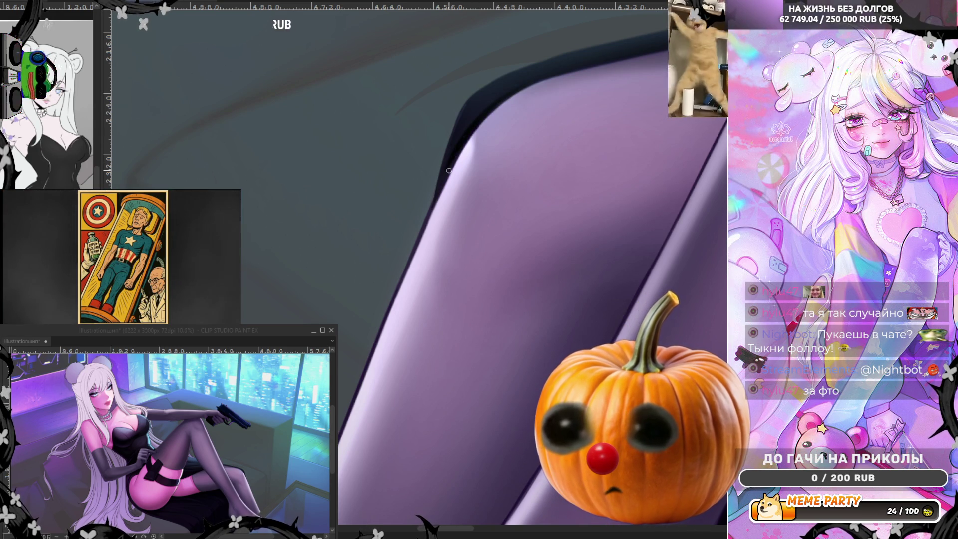
Step: Darken and thicken the stocking's edge line near the leg's top, fixing a small notch
{"action": "mouse_move", "coordinate": [441, 178]}
{"action": "left_mouse_down"}
{"action": "mouse_move", "coordinate": [452, 137]}
{"action": "mouse_move", "coordinate": [514, 75]}
{"action": "left_mouse_up"}
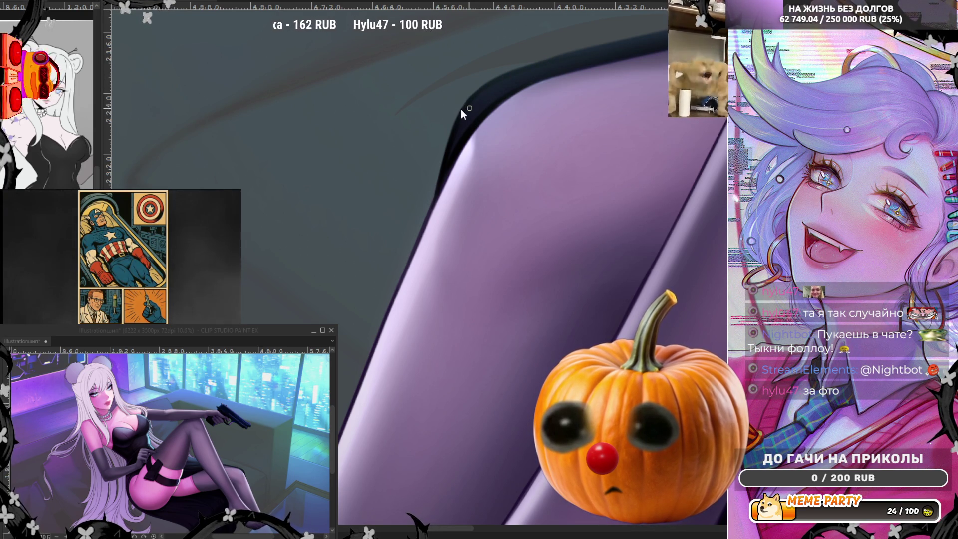
{"action": "left_click_drag", "start_coordinate": [469, 108], "coordinate": [503, 77]}
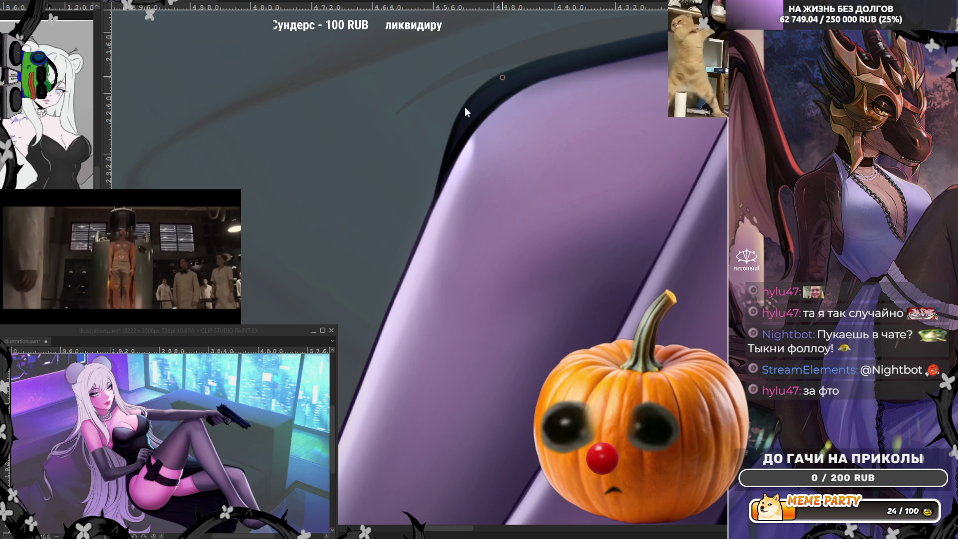
{"action": "left_click_drag", "start_coordinate": [502, 77], "coordinate": [484, 88]}
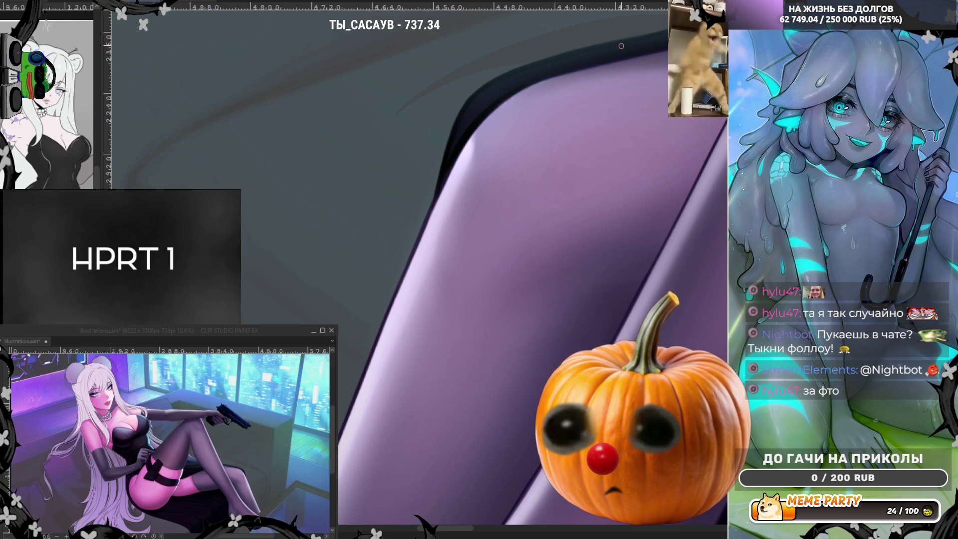
Step: Shade the band above the leg's top edge and airbrush a soft lighter highlight on the stocking
{"action": "left_click_drag", "start_coordinate": [473, 269], "coordinate": [299, 389]}
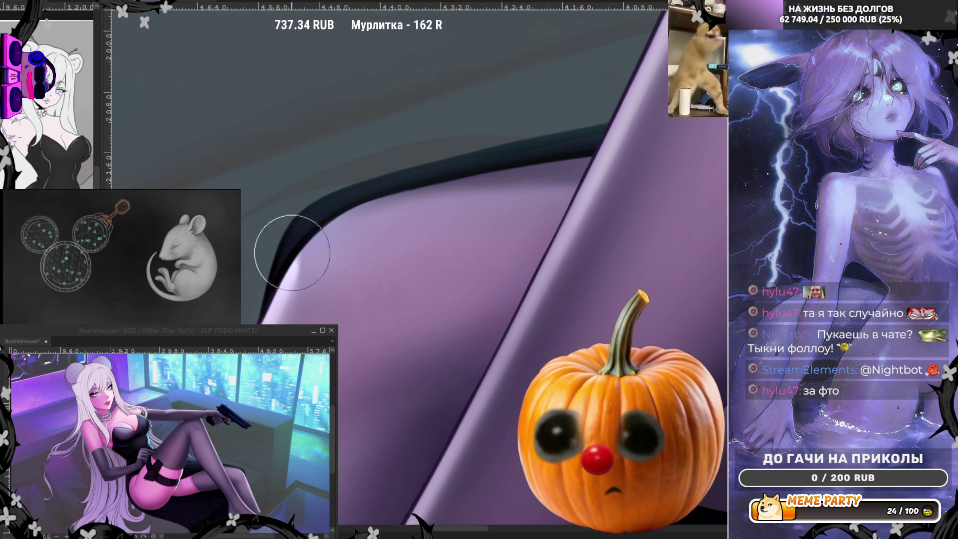
{"action": "left_click_drag", "start_coordinate": [299, 220], "coordinate": [554, 145]}
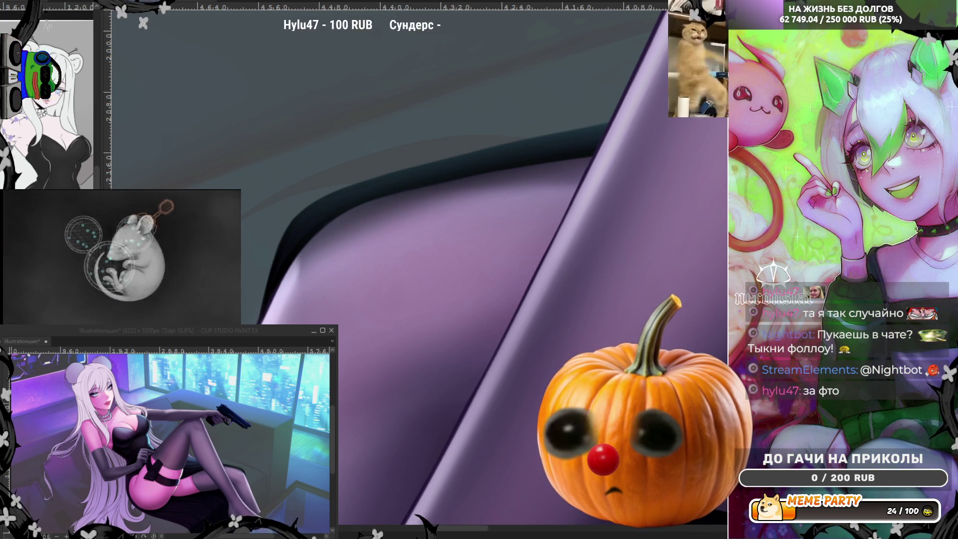
{"action": "left_click_drag", "start_coordinate": [364, 192], "coordinate": [603, 145]}
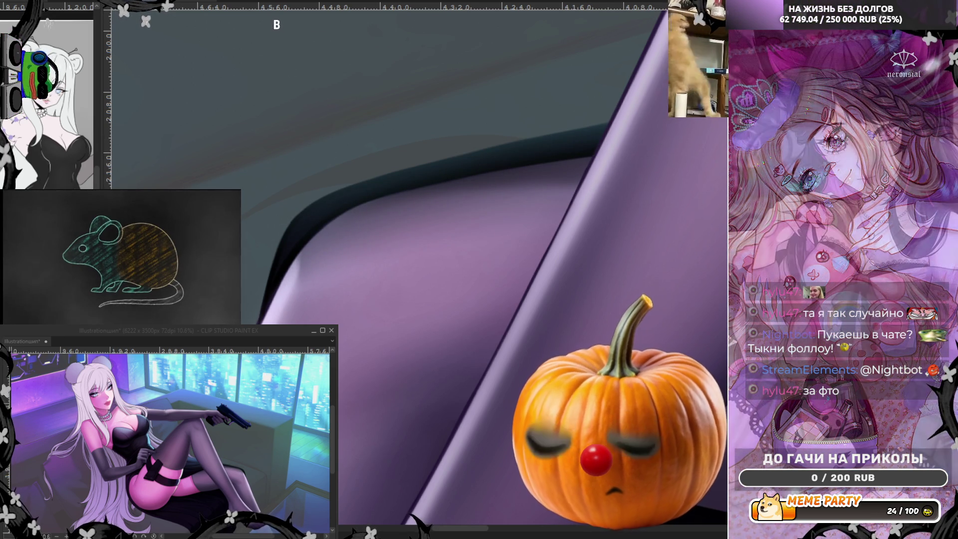
{"action": "mouse_move", "coordinate": [355, 265]}
{"action": "left_mouse_down"}
{"action": "mouse_move", "coordinate": [343, 241]}
{"action": "mouse_move", "coordinate": [376, 227]}
{"action": "mouse_move", "coordinate": [360, 280]}
{"action": "left_mouse_up"}
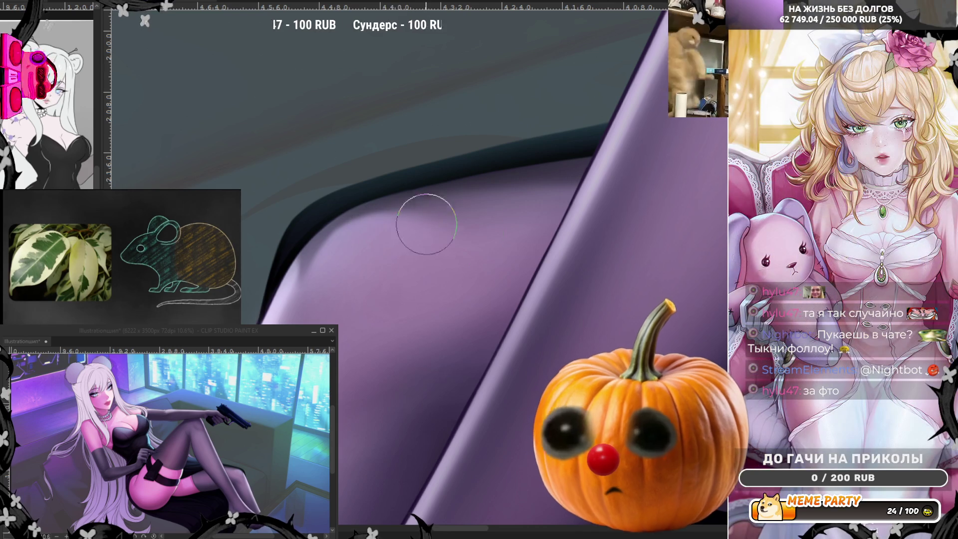
{"action": "scroll", "coordinate": [284, 291], "scroll_direction": "down", "scroll_amount": 5}
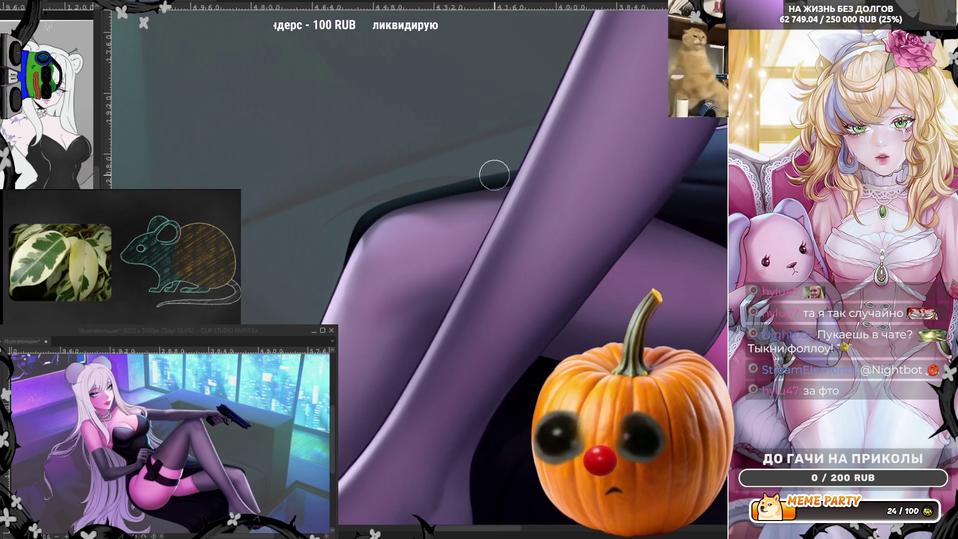
{"action": "scroll", "coordinate": [532, 193], "scroll_direction": "up", "scroll_amount": 5}
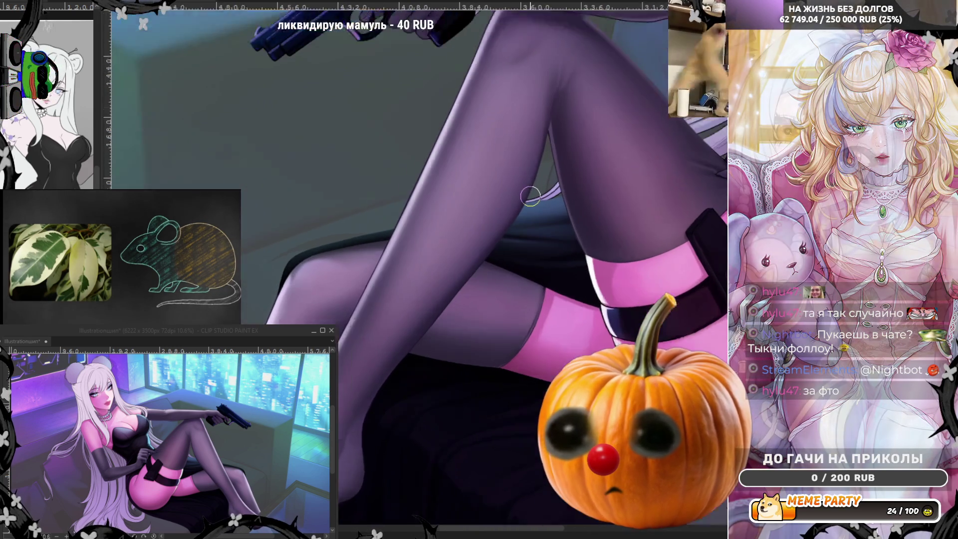
{"action": "scroll", "coordinate": [548, 261], "scroll_direction": "up", "scroll_amount": 4}
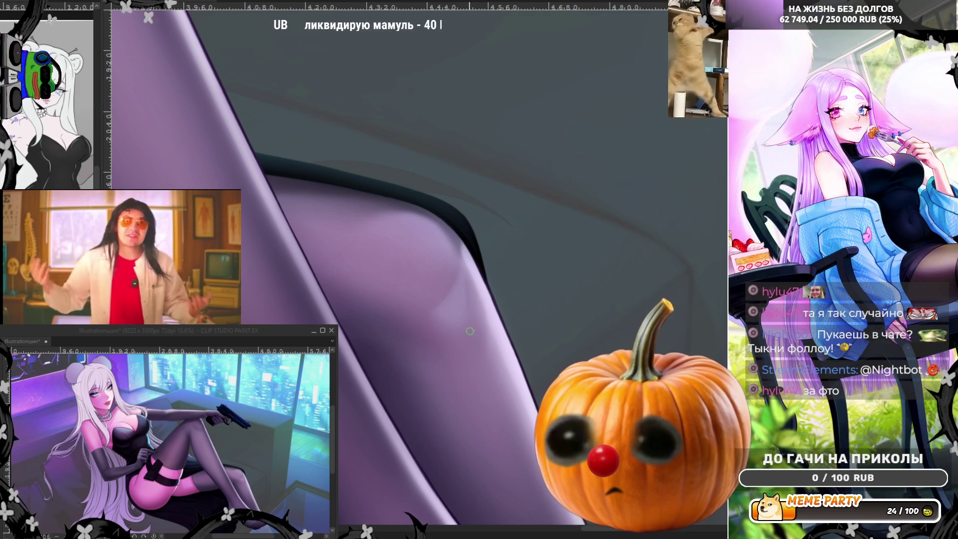
{"action": "scroll", "coordinate": [476, 180], "scroll_direction": "down", "scroll_amount": 5}
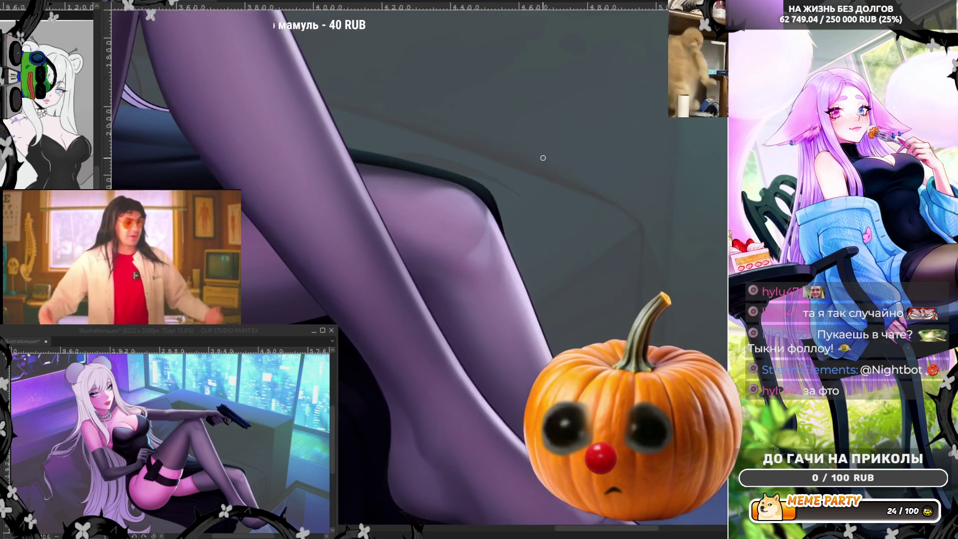
{"action": "scroll", "coordinate": [619, 107], "scroll_direction": "up", "scroll_amount": 2}
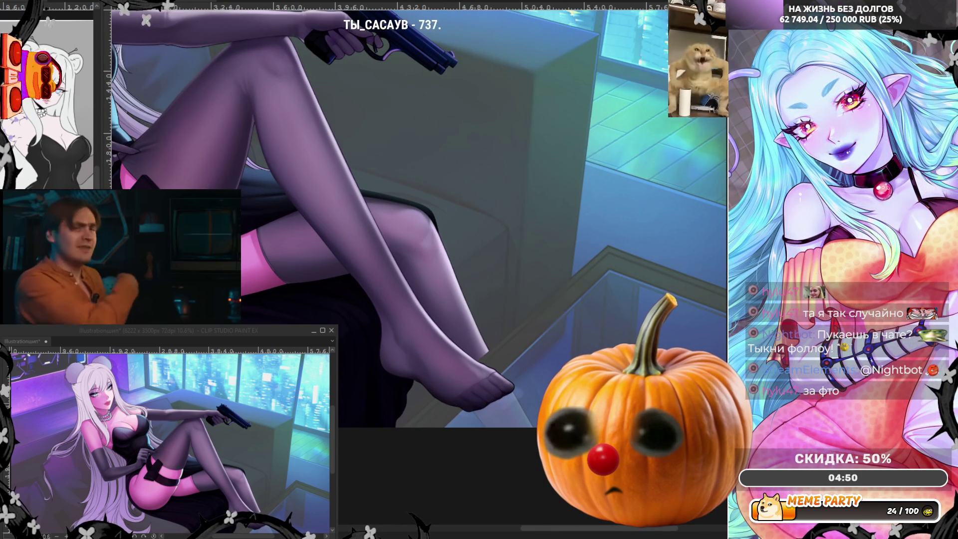
{"action": "scroll", "coordinate": [467, 233], "scroll_direction": "down", "scroll_amount": 2}
{"action": "scroll", "coordinate": [300, 214], "scroll_direction": "up", "scroll_amount": 2}
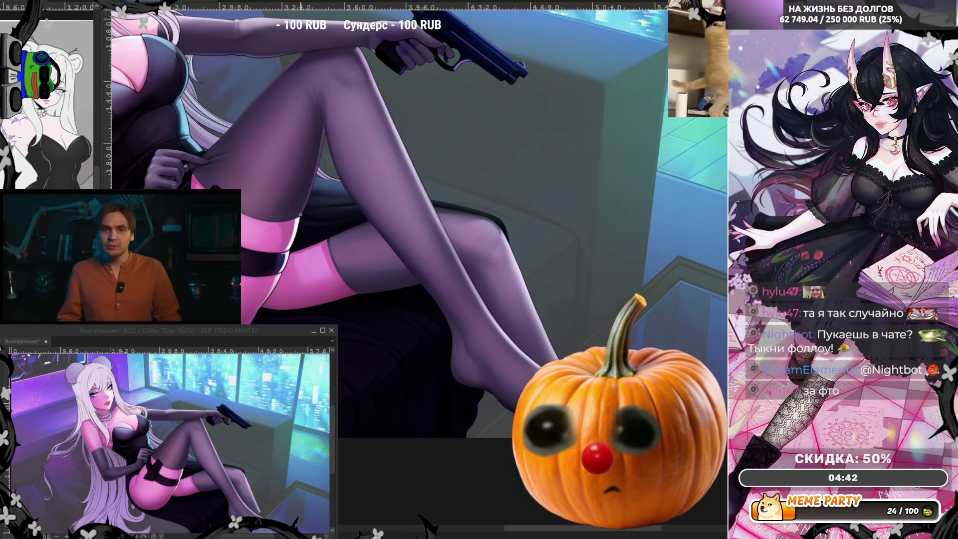
{"action": "scroll", "coordinate": [307, 184], "scroll_direction": "down", "scroll_amount": 2}
{"action": "scroll", "coordinate": [252, 221], "scroll_direction": "up", "scroll_amount": 4}
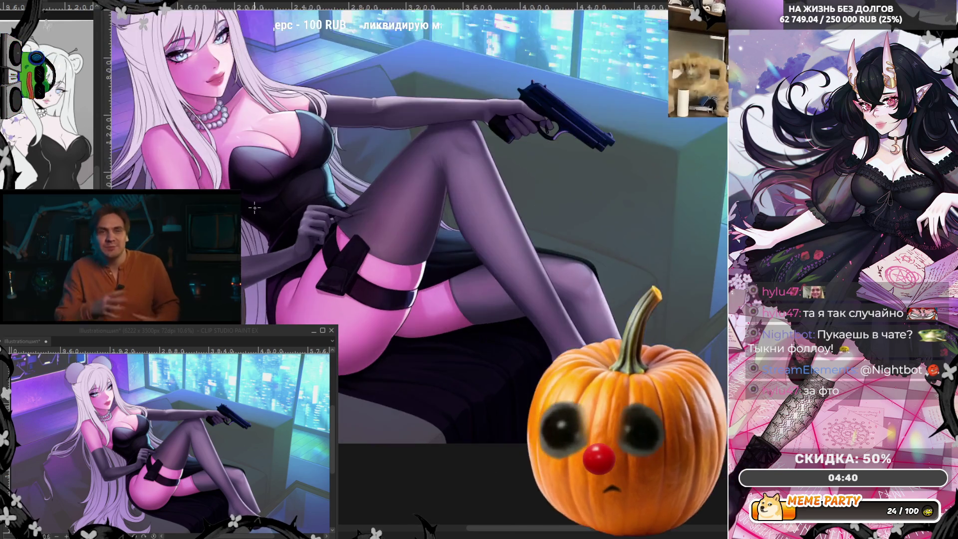
{"action": "scroll", "coordinate": [374, 240], "scroll_direction": "down", "scroll_amount": 3}
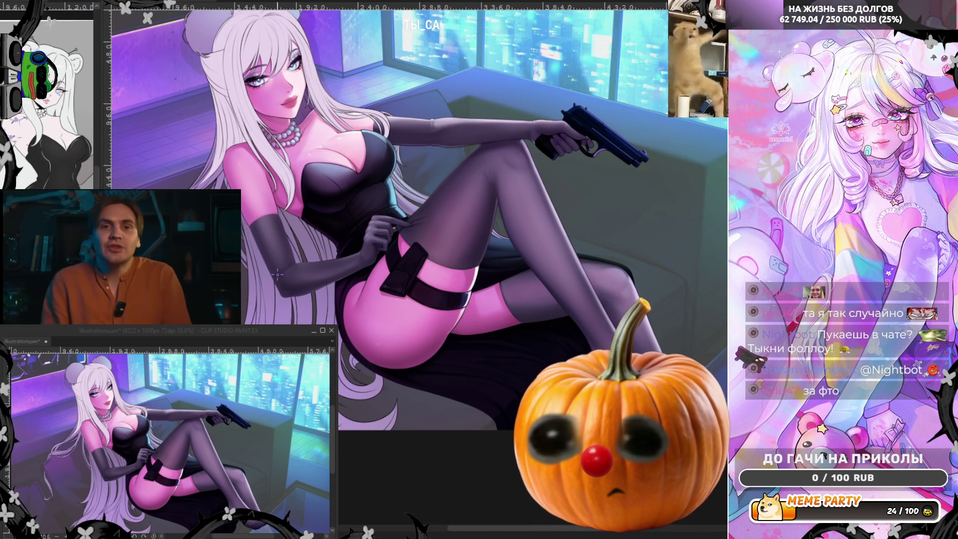
{"action": "scroll", "coordinate": [479, 255], "scroll_direction": "down", "scroll_amount": 1}
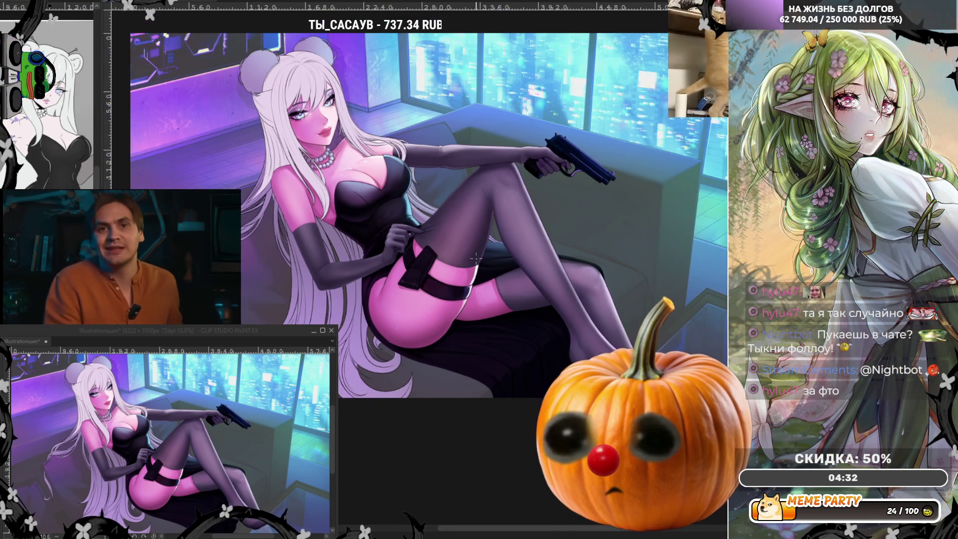
{"action": "scroll", "coordinate": [454, 254], "scroll_direction": "up", "scroll_amount": 4}
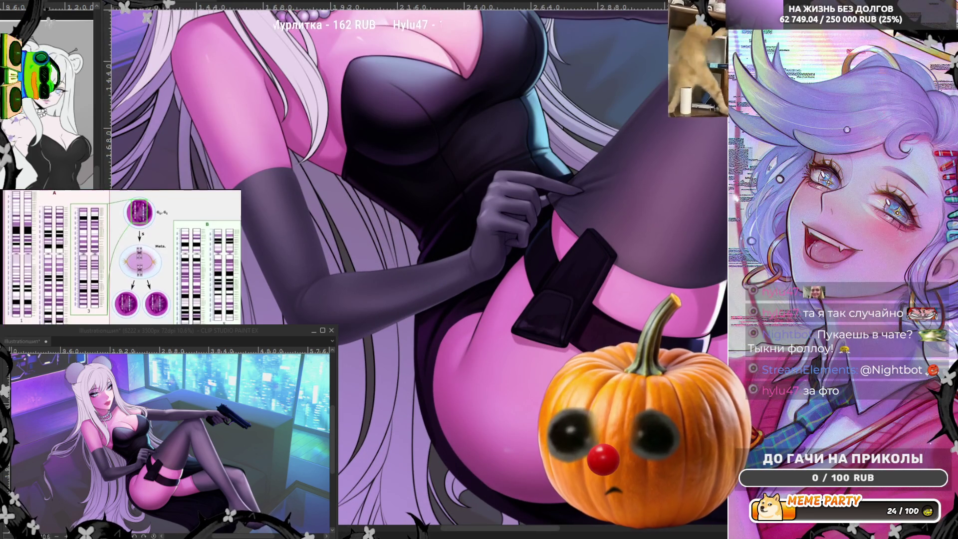
{"action": "scroll", "coordinate": [270, 234], "scroll_direction": "up", "scroll_amount": 1}
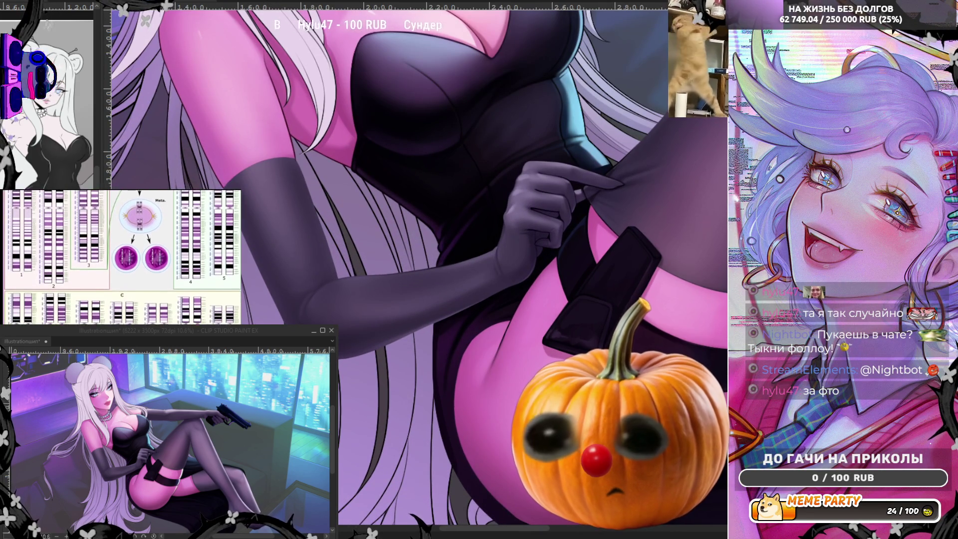